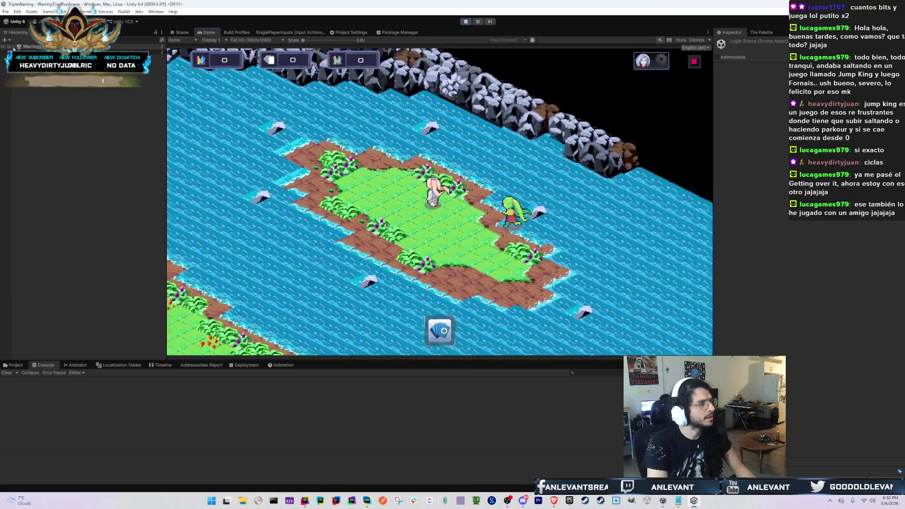
Step: Inspect ExploringRoomThreeExit(Clone) during play, walk the party down-left, then show the project browser
left_click(32, 126)
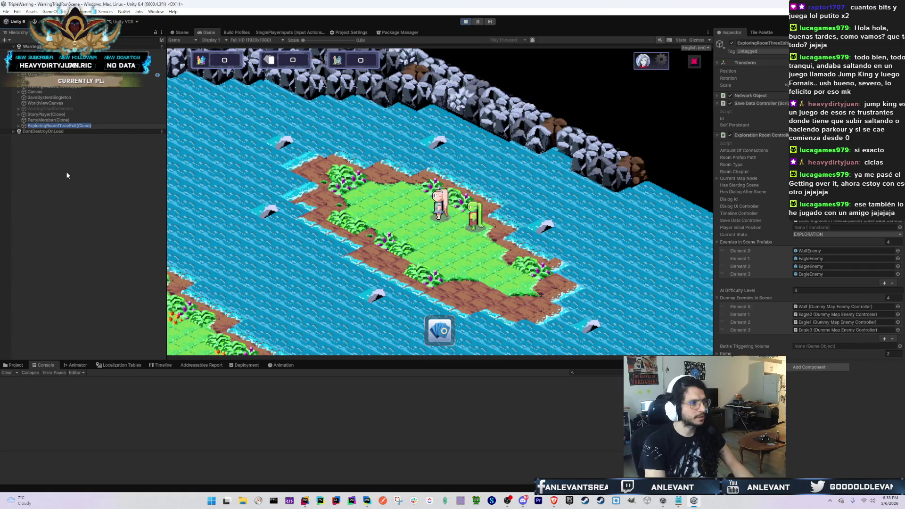
left_click(412, 236)
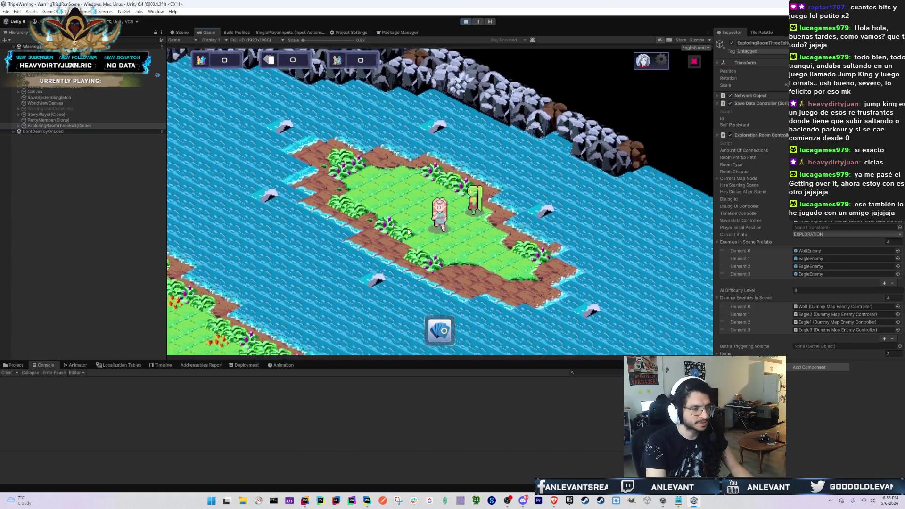
key("a")
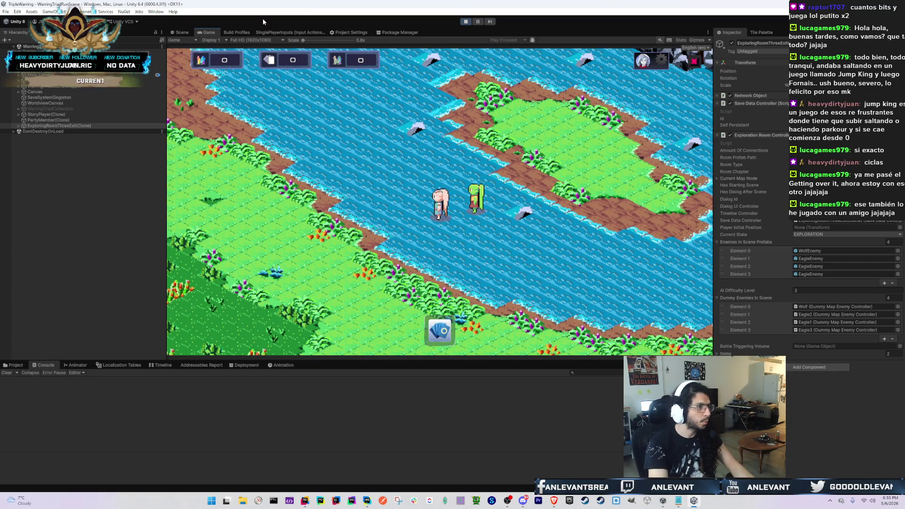
left_click(94, 126)
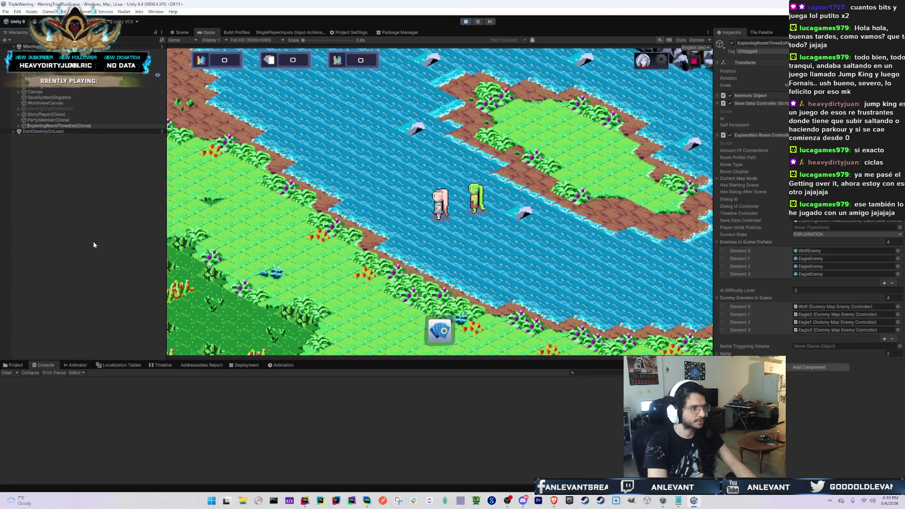
left_click(13, 367)
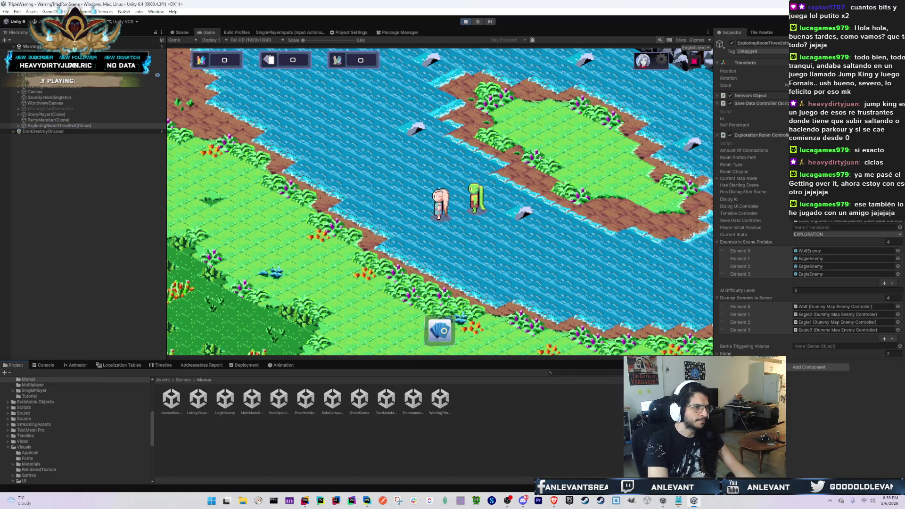
Step: Find and open the ExploringRoomThreeExit prefab, ignoring the warning, and view its river map in Scene
left_click(580, 372)
type("ExploringRoomThreeExit")
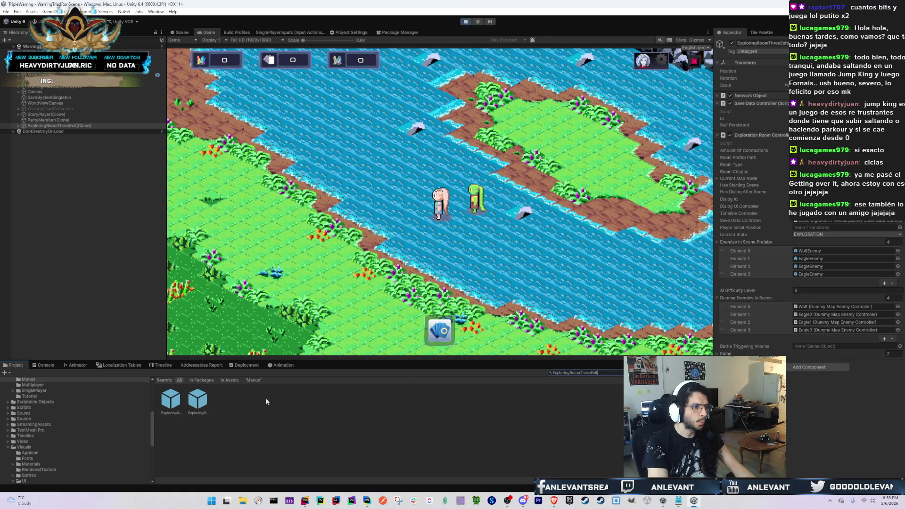
double_click(201, 392)
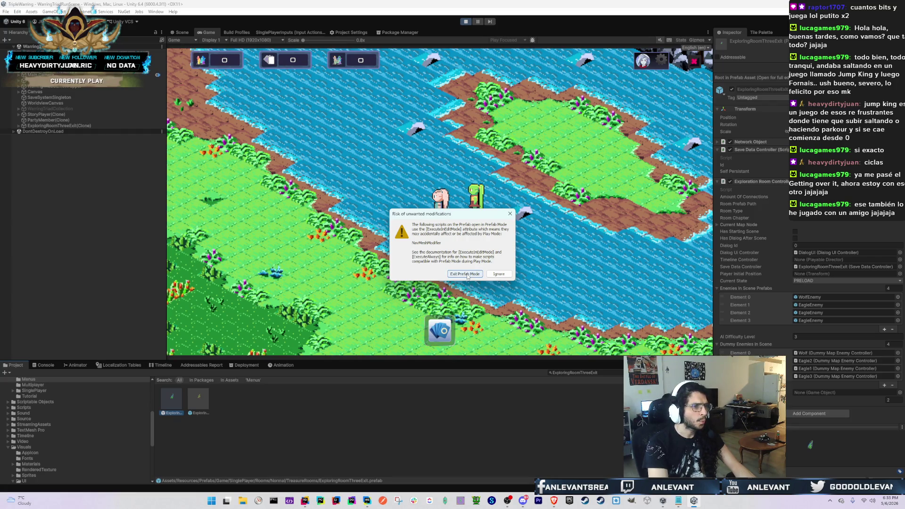
left_click(467, 276)
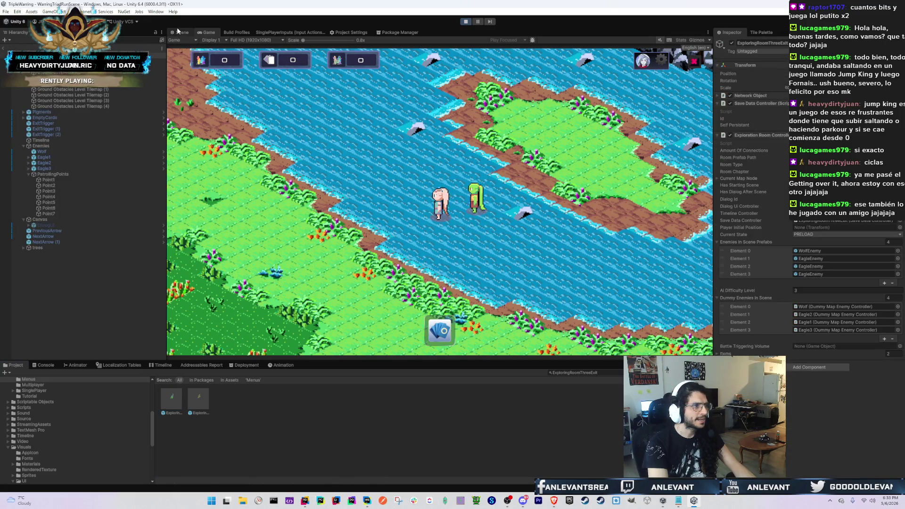
left_click(181, 32)
left_click_drag(354, 161, 354, 227)
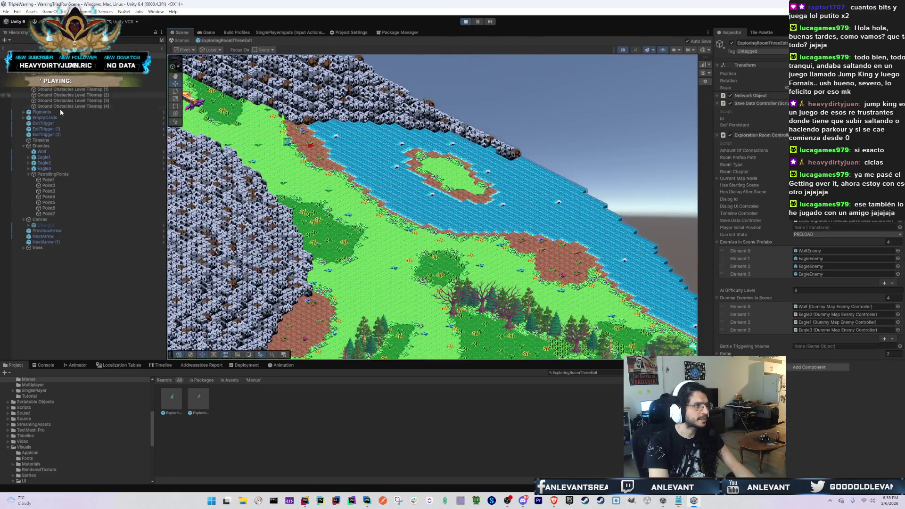
Step: Fold the Transform and Tilemap components, then duplicate Ground Obstacles Level Tilemap (4) with Ctrl+D
left_click(66, 84)
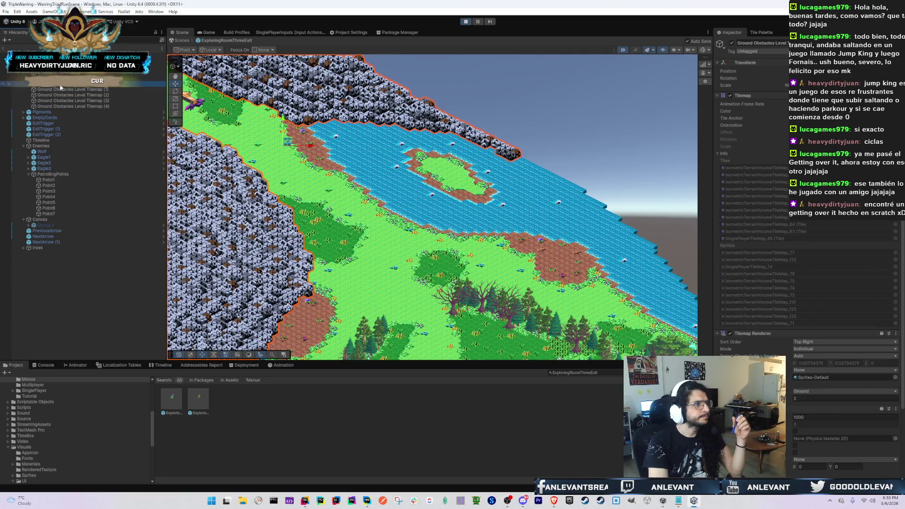
key("Down")
key("Down")
key("Down")
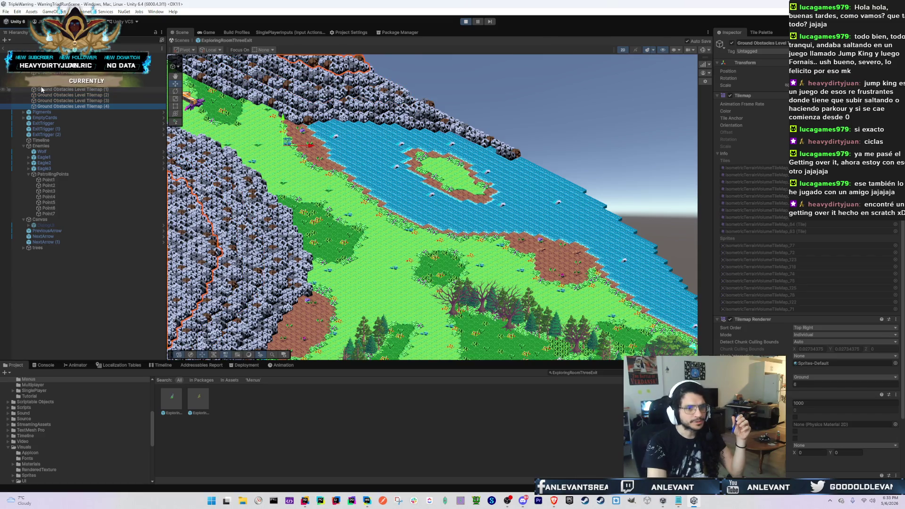
left_click(745, 62)
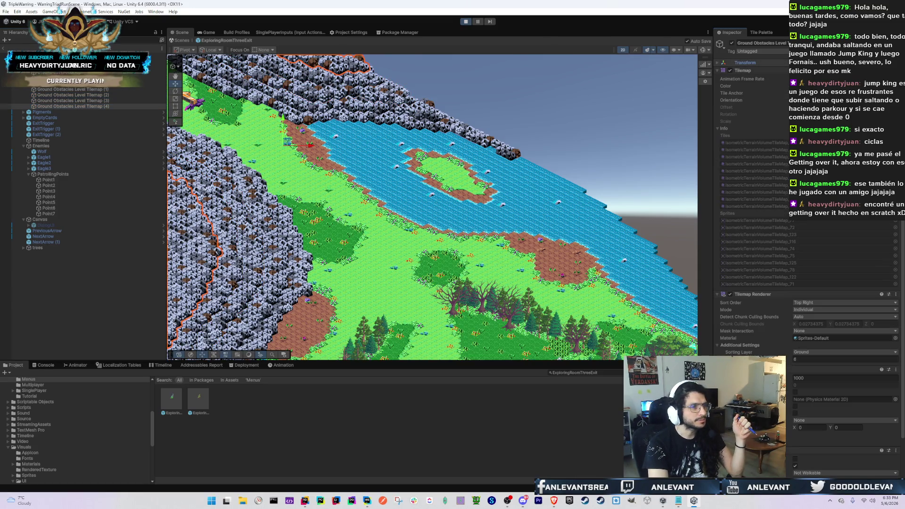
left_click(782, 71)
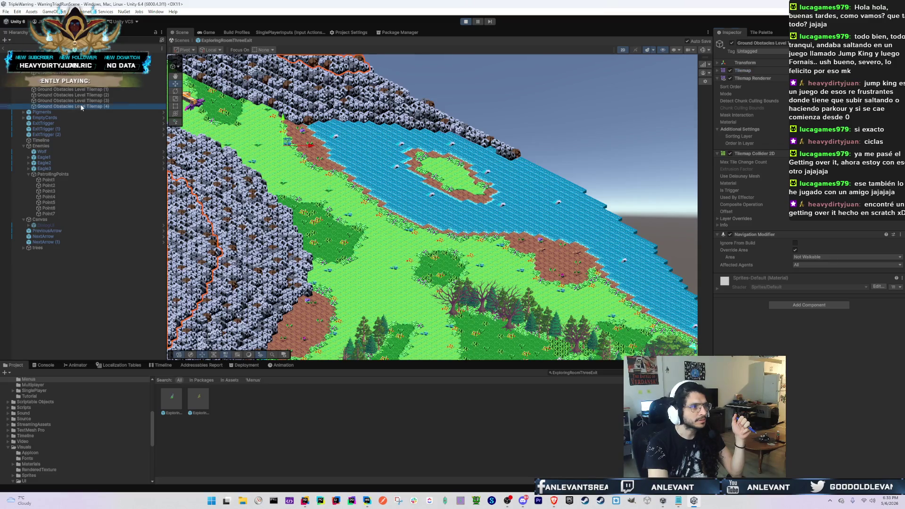
double_click(81, 106)
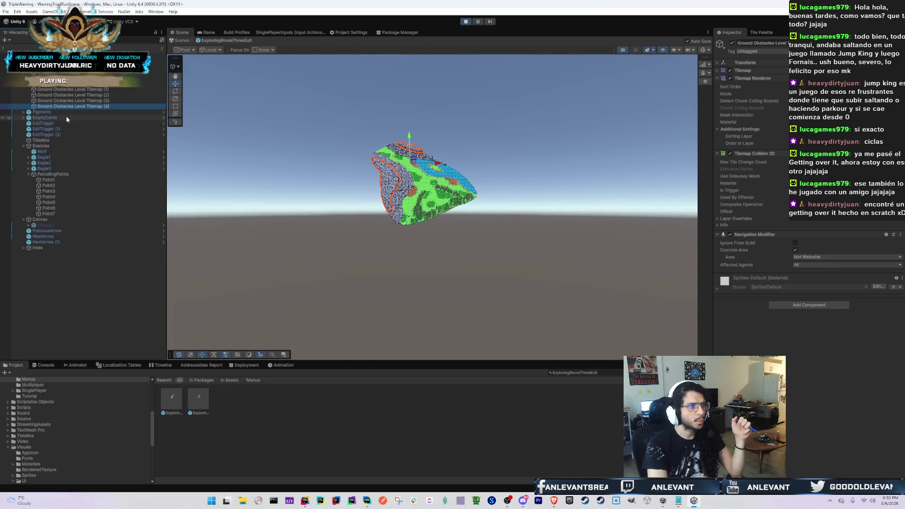
left_click(56, 101)
key("Up")
key("Up")
key("Down")
key("Down")
key("Down")
key("ctrl+d")
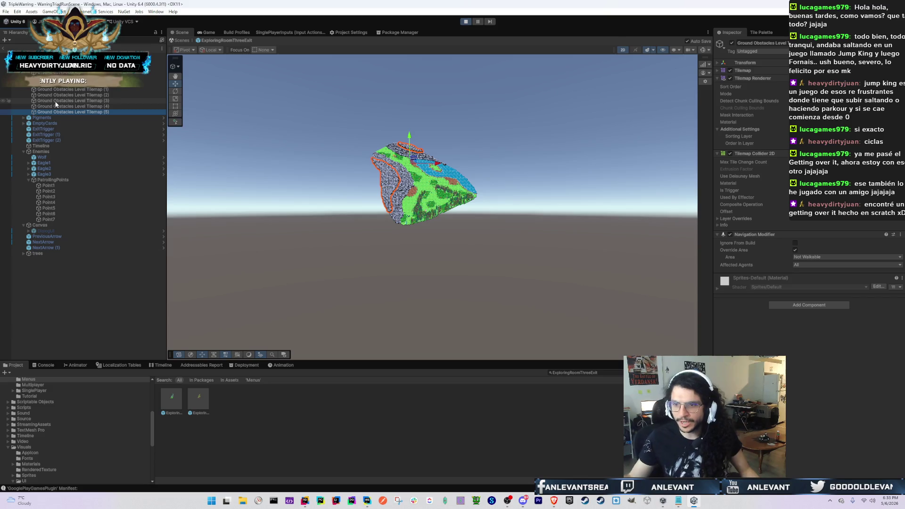
Step: Rename the duplicate 'Ground Hidden Obstacles Level Tilemap' and show the VolumeTerrainPalette tile palette
key("F2")
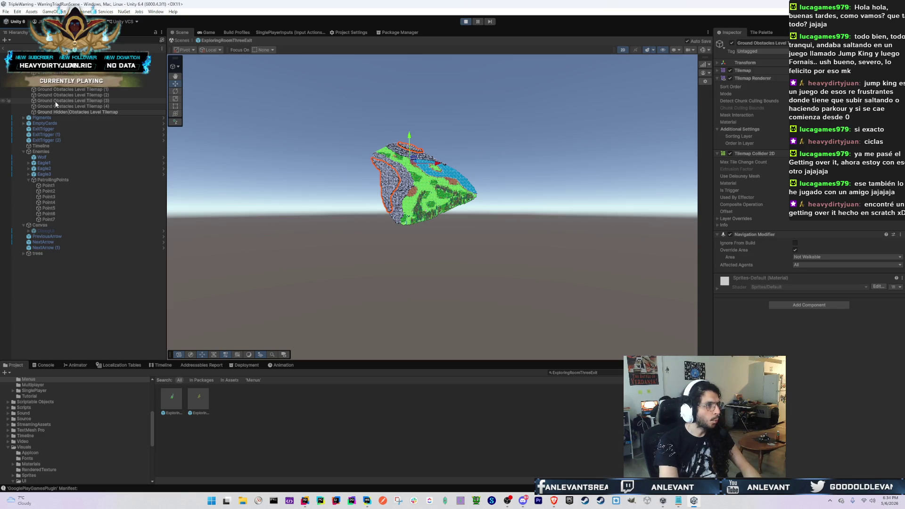
left_click(761, 32)
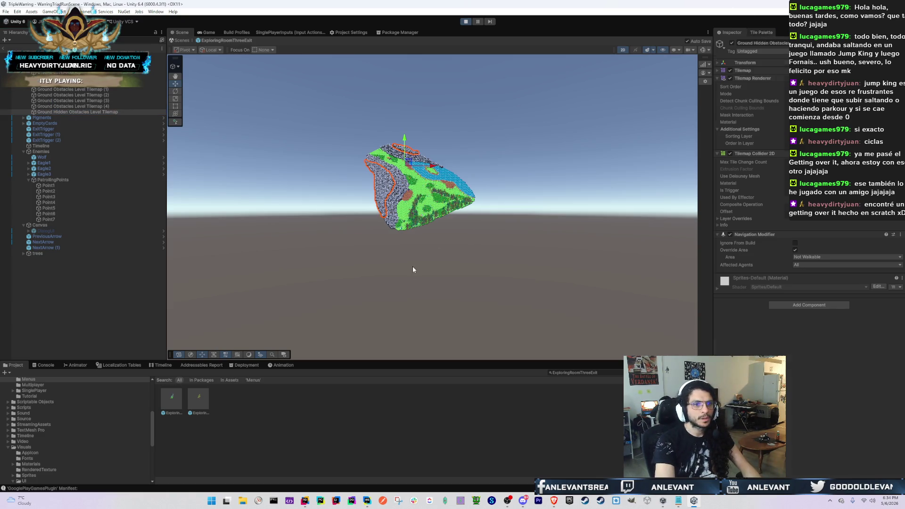
scroll(412, 267, "up", 3)
left_click_drag(398, 187, 468, 244)
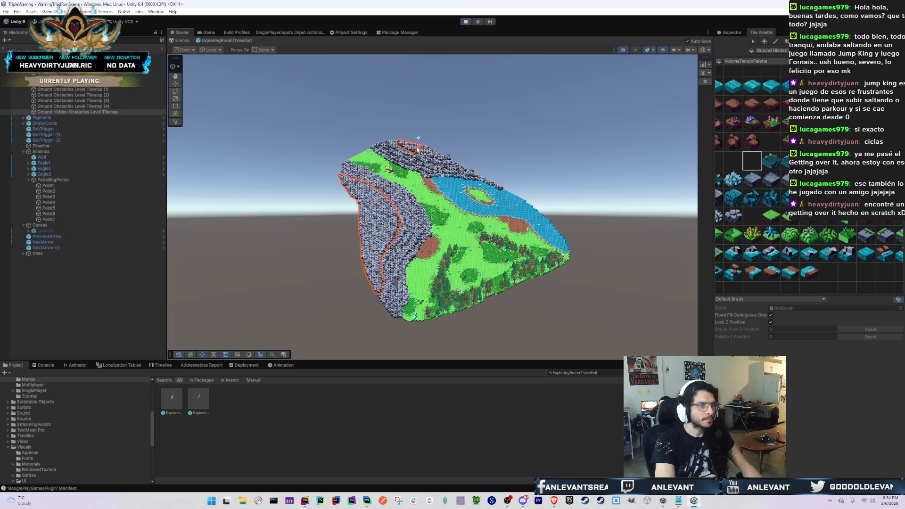
Step: Tilt to a near top-down view of the ridge and paint a hidden obstacle tile on it
scroll(428, 130, "up", 5)
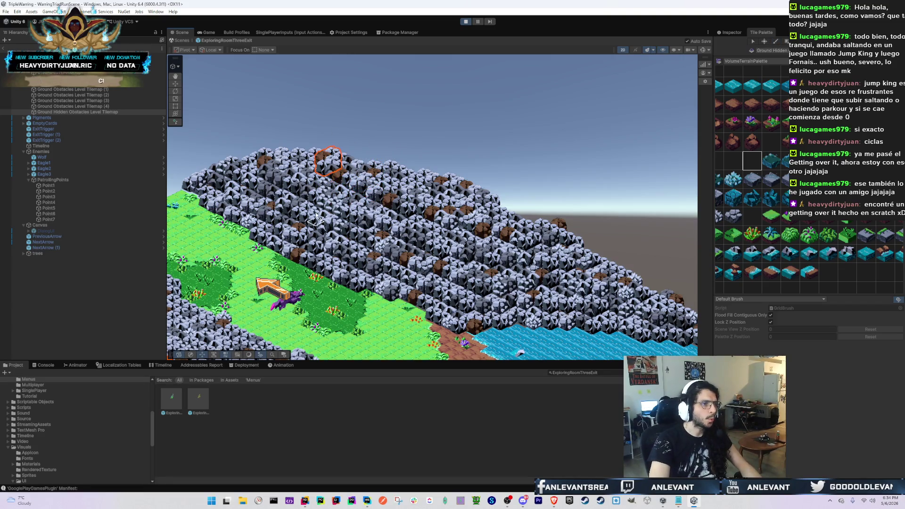
mouse_move(316, 216)
left_mouse_down()
mouse_move(456, 254)
mouse_move(288, 296)
mouse_move(434, 229)
mouse_move(335, 282)
mouse_move(500, 191)
mouse_move(520, 170)
mouse_move(500, 184)
mouse_move(485, 155)
mouse_move(448, 170)
mouse_move(475, 143)
mouse_move(368, 236)
mouse_move(382, 255)
mouse_move(411, 209)
left_mouse_up()
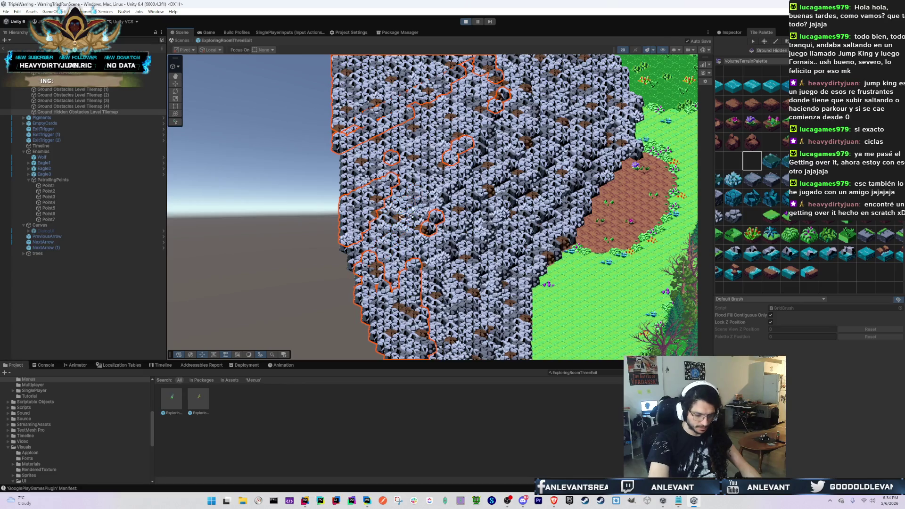
left_click(423, 202)
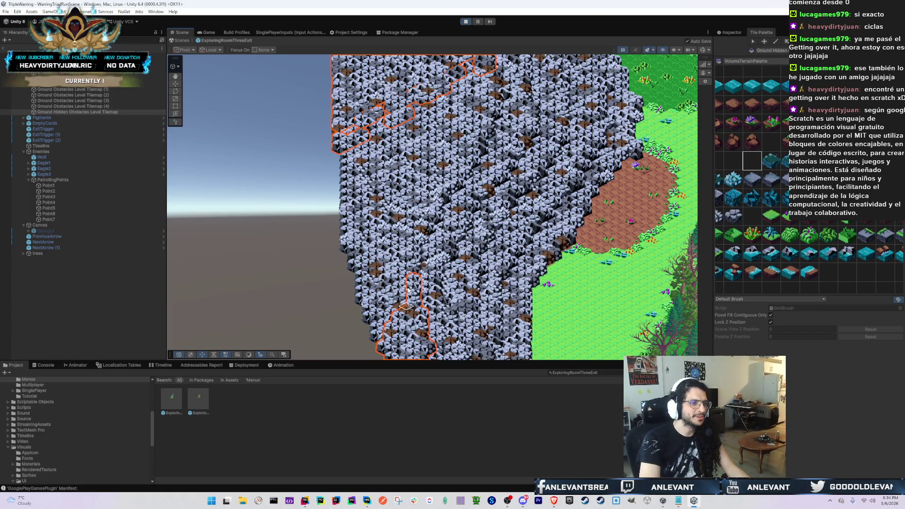
key("b")
scroll(438, 264, "down", 3)
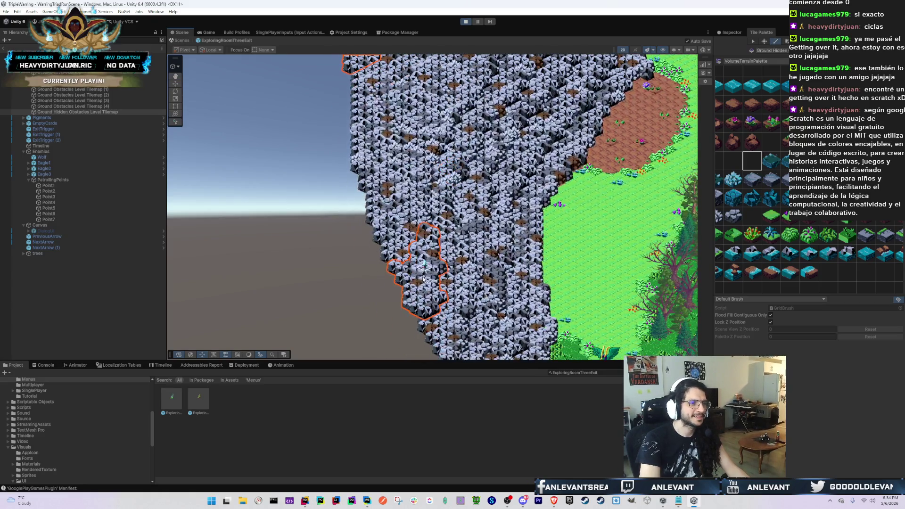
Step: Erase some hidden tiles, bring the upper grass into view, and undo stray cliff-edge strokes
left_click_drag(416, 296, 420, 315)
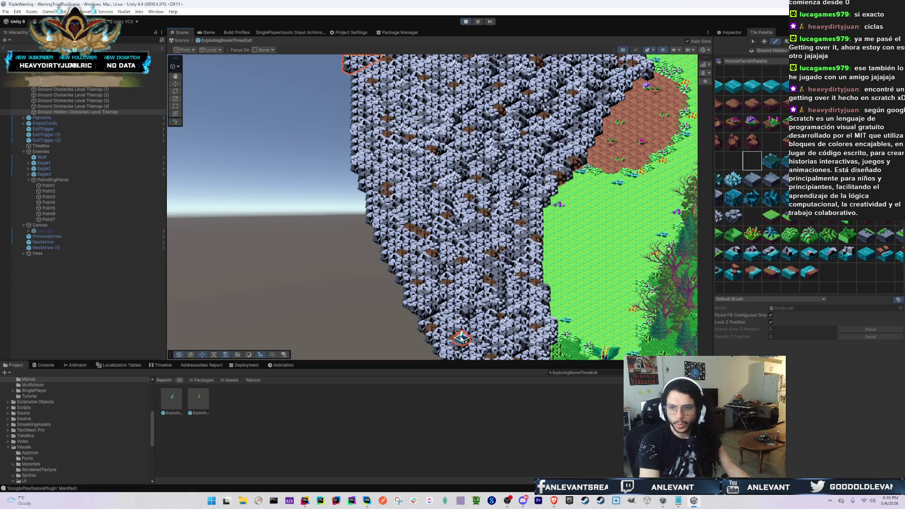
left_click_drag(507, 167, 497, 265)
left_click_drag(476, 172, 486, 300)
mouse_move(471, 194)
left_mouse_down()
mouse_move(483, 235)
mouse_move(471, 207)
mouse_move(441, 238)
mouse_move(453, 184)
mouse_move(418, 225)
mouse_move(419, 238)
mouse_move(392, 200)
mouse_move(365, 225)
left_mouse_up()
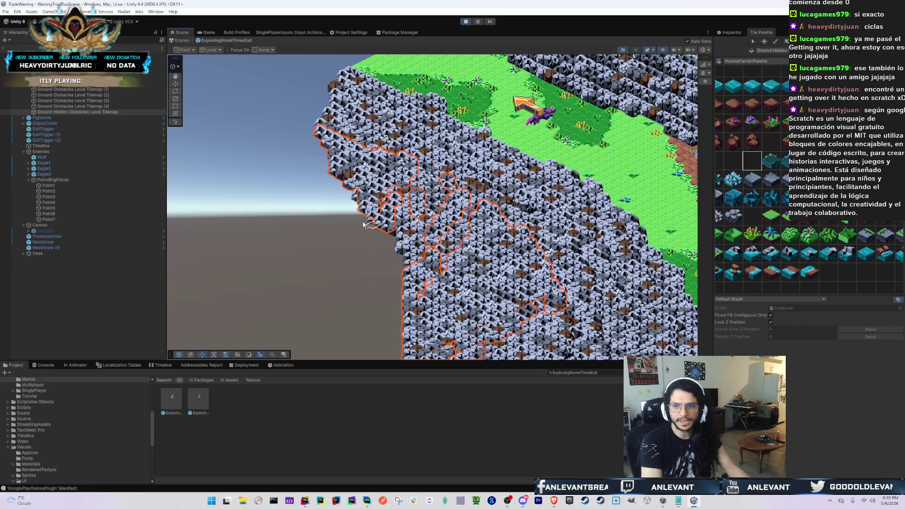
mouse_move(317, 173)
left_mouse_down()
mouse_move(384, 219)
mouse_move(408, 160)
mouse_move(310, 188)
left_mouse_up()
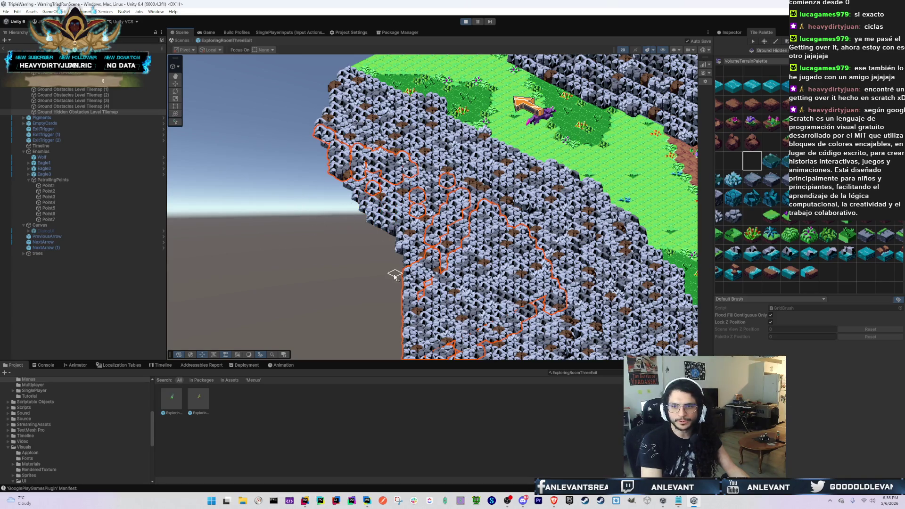
mouse_move(424, 227)
left_mouse_down()
mouse_move(544, 260)
mouse_move(469, 245)
mouse_move(402, 261)
mouse_move(521, 214)
left_mouse_up()
mouse_move(507, 278)
left_mouse_down()
mouse_move(547, 290)
mouse_move(519, 320)
mouse_move(437, 329)
left_mouse_up()
key("ctrl+z")
key("ctrl+z")
key("ctrl+z")
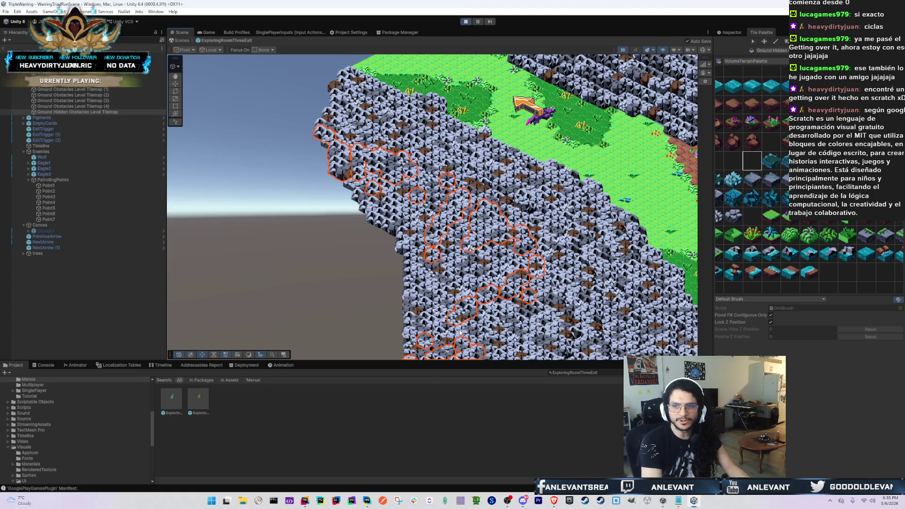
Step: Erase the remaining orange-outlined hidden tiles along the cliff edge, leaving just one tile
mouse_move(364, 187)
left_mouse_down()
mouse_move(346, 158)
mouse_move(312, 143)
left_mouse_up()
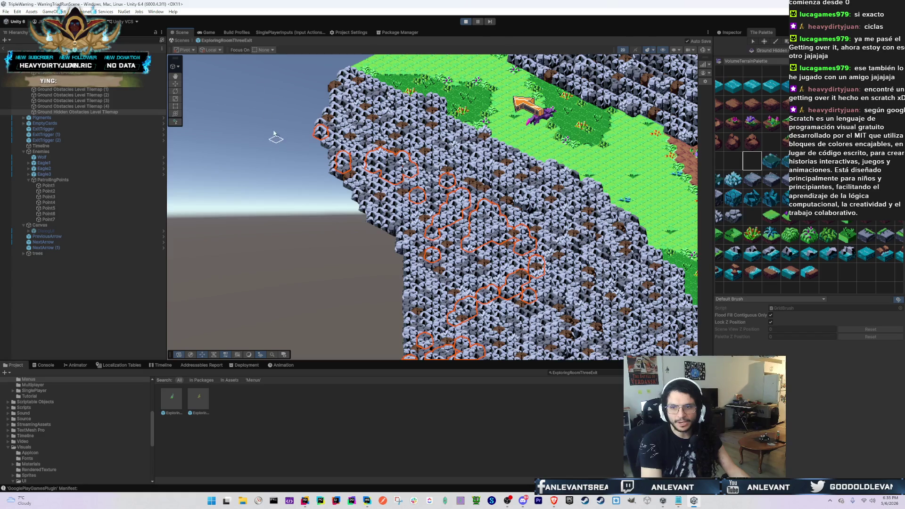
left_click_drag(302, 181, 356, 175)
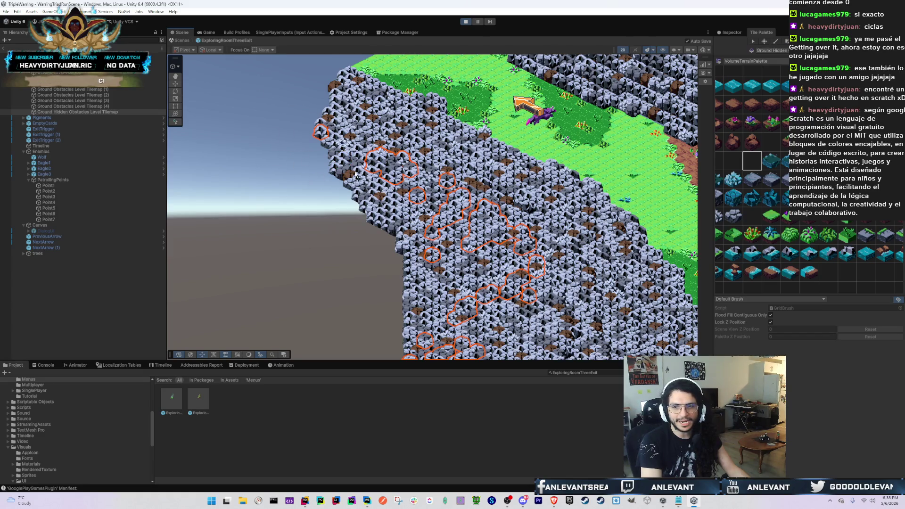
mouse_move(356, 121)
left_mouse_down()
mouse_move(377, 149)
mouse_move(314, 122)
left_mouse_up()
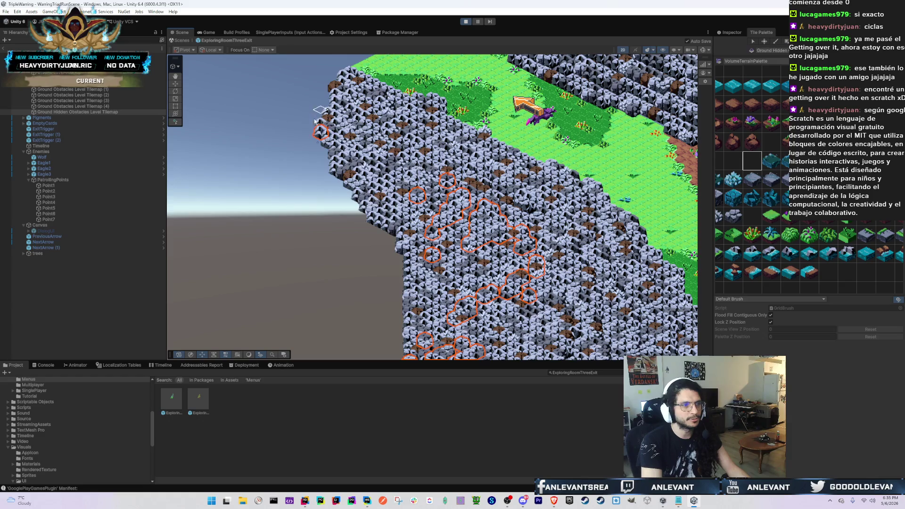
mouse_move(438, 203)
left_mouse_down()
mouse_move(439, 226)
mouse_move(472, 245)
mouse_move(465, 198)
mouse_move(456, 201)
mouse_move(471, 242)
mouse_move(500, 200)
mouse_move(528, 245)
mouse_move(523, 309)
mouse_move(533, 257)
mouse_move(499, 319)
mouse_move(451, 317)
mouse_move(464, 313)
mouse_move(445, 329)
mouse_move(456, 211)
left_mouse_up()
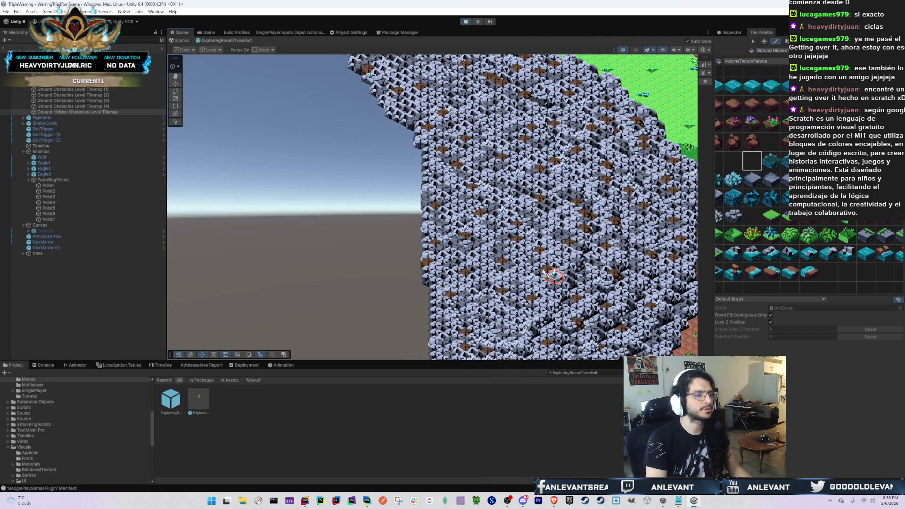
Step: Center the view on the river's left bank and paint a short line of dark tiles along it
scroll(469, 196, "up", 3)
scroll(469, 195, "down", 5)
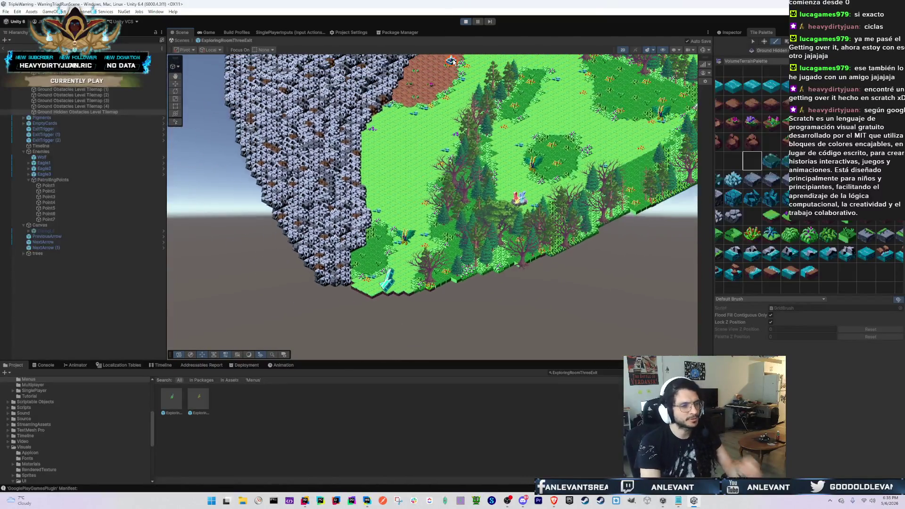
scroll(426, 266, "up", 2)
left_click_drag(468, 199, 339, 180)
left_click_drag(689, 258, 633, 239)
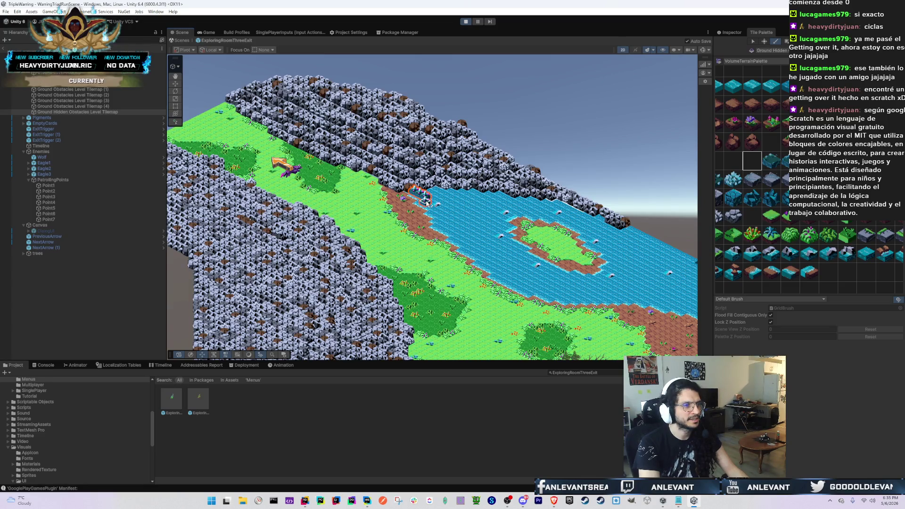
mouse_move(425, 201)
left_mouse_down()
mouse_move(434, 216)
mouse_move(442, 210)
left_mouse_up()
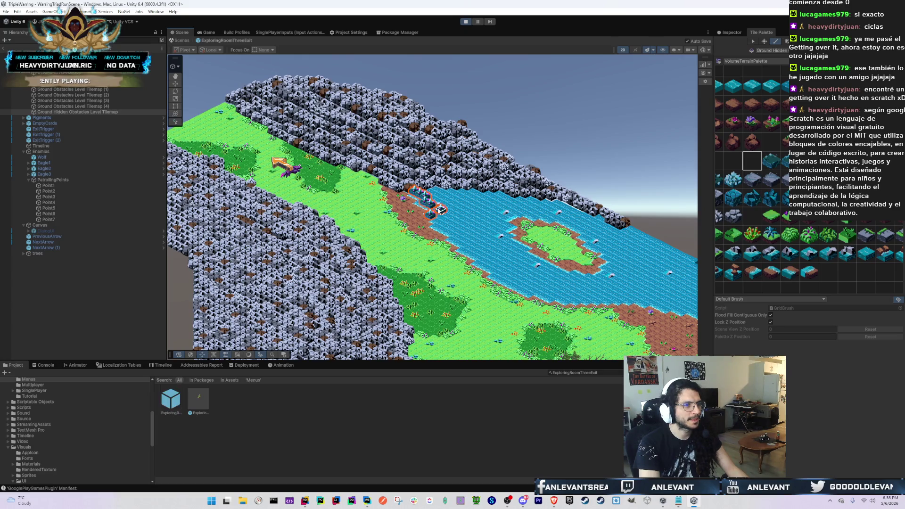
key("b")
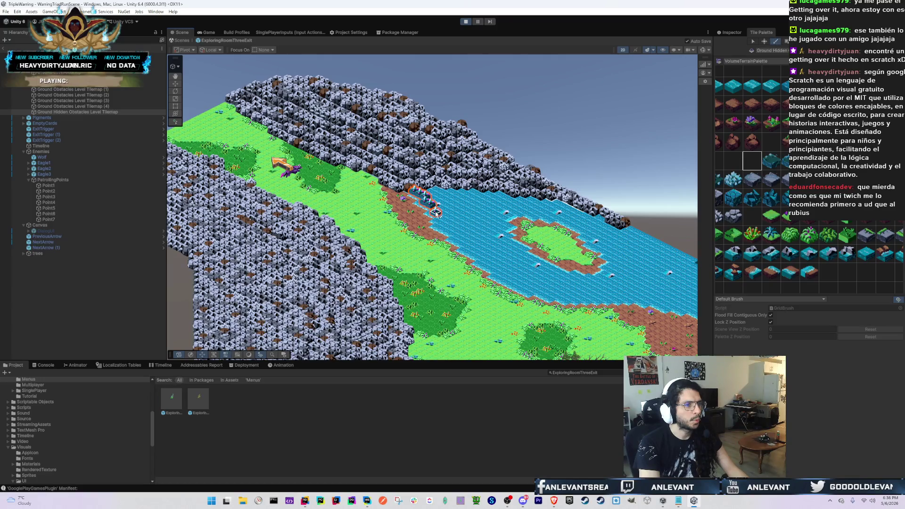
left_click(441, 220)
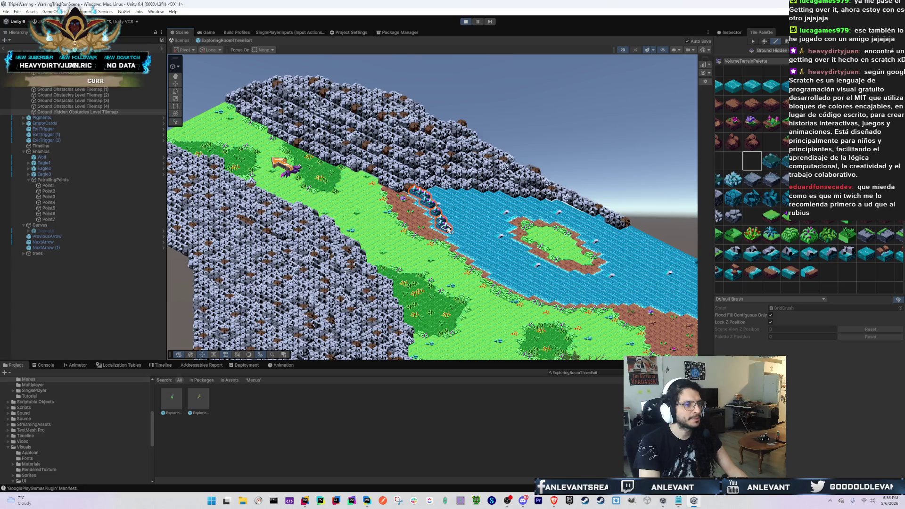
Step: Extend the dark river-edge strip six tiles further down the bank
left_click(456, 238)
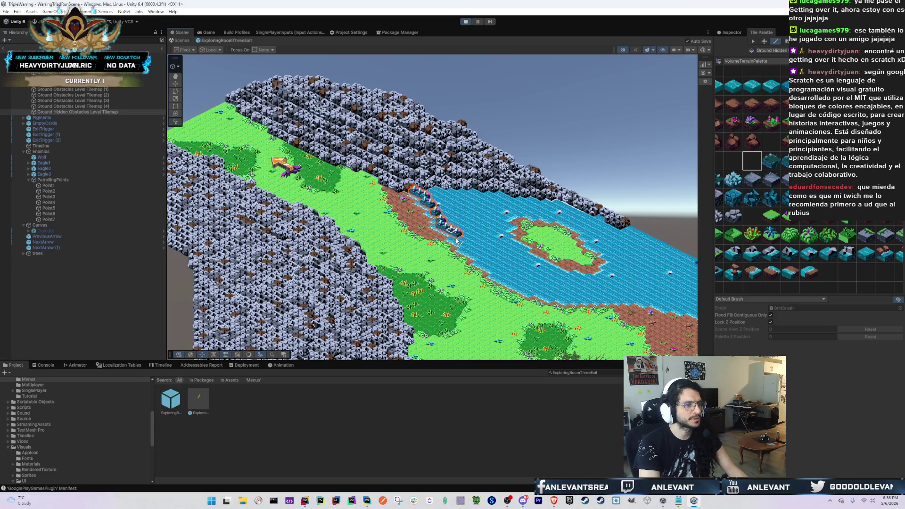
left_click(462, 247)
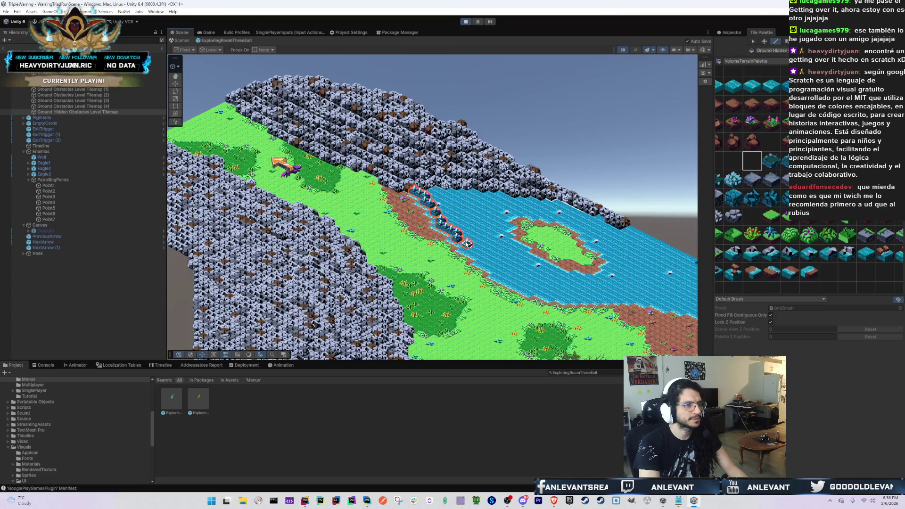
left_click(468, 249)
left_click(474, 253)
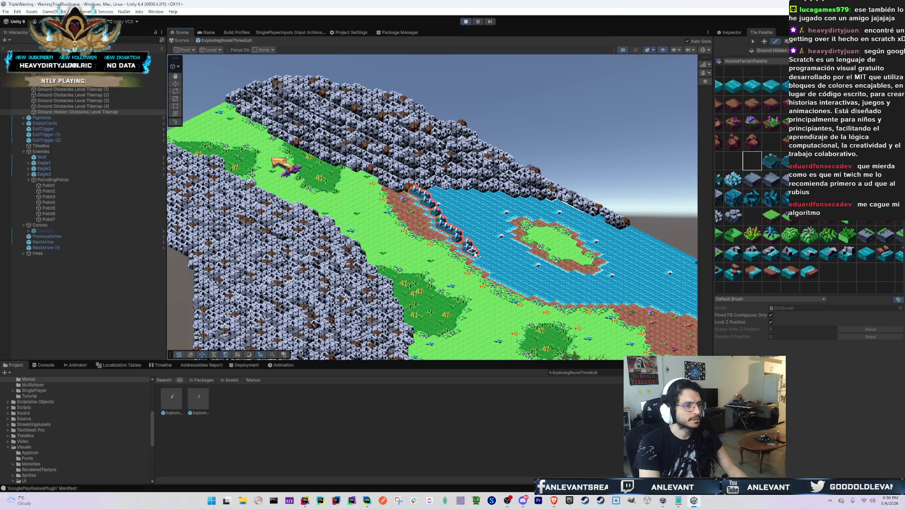
left_click(479, 255)
left_click(477, 255)
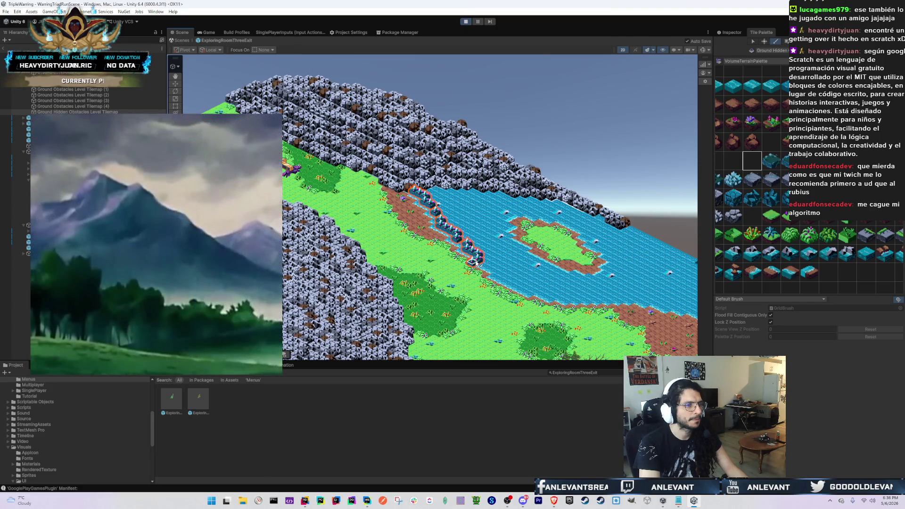
key("b")
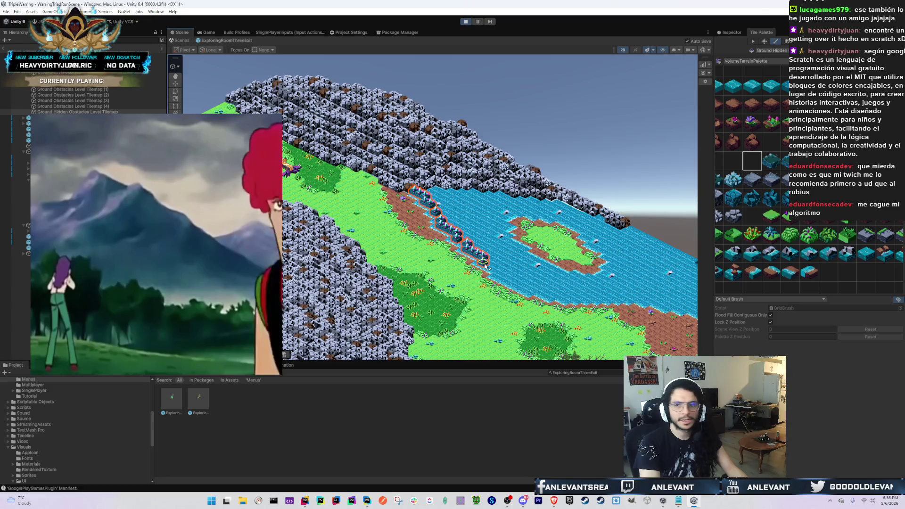
Step: Move further along the river and continue the dark strip tile by tile
left_click_drag(484, 260, 445, 232)
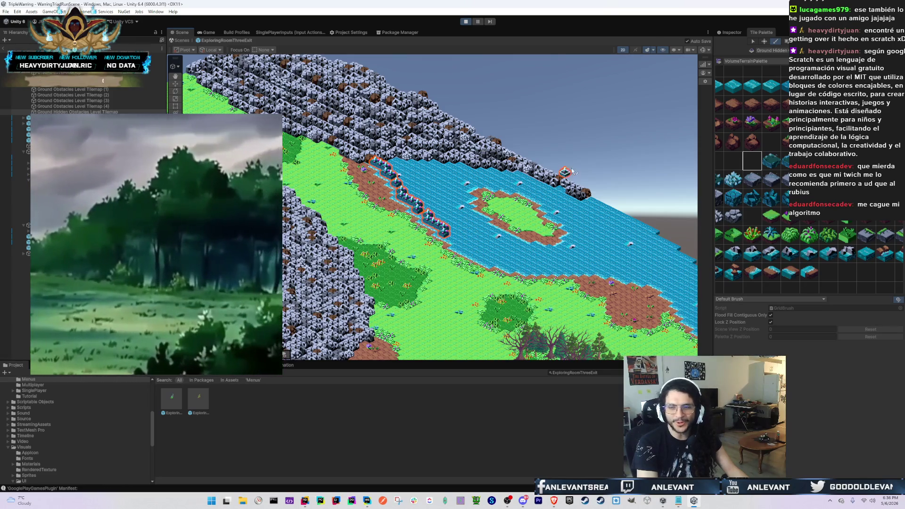
left_click_drag(502, 216, 495, 207)
left_click(447, 231)
left_click(453, 237)
left_click(452, 239)
left_click(456, 241)
left_click(464, 245)
left_click(474, 250)
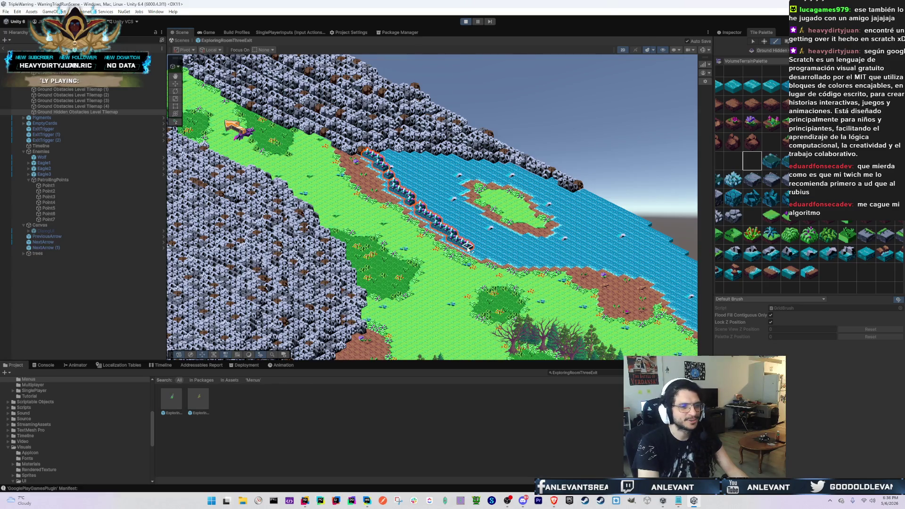
left_click(470, 247)
left_click(477, 251)
left_click(485, 255)
left_click(488, 255)
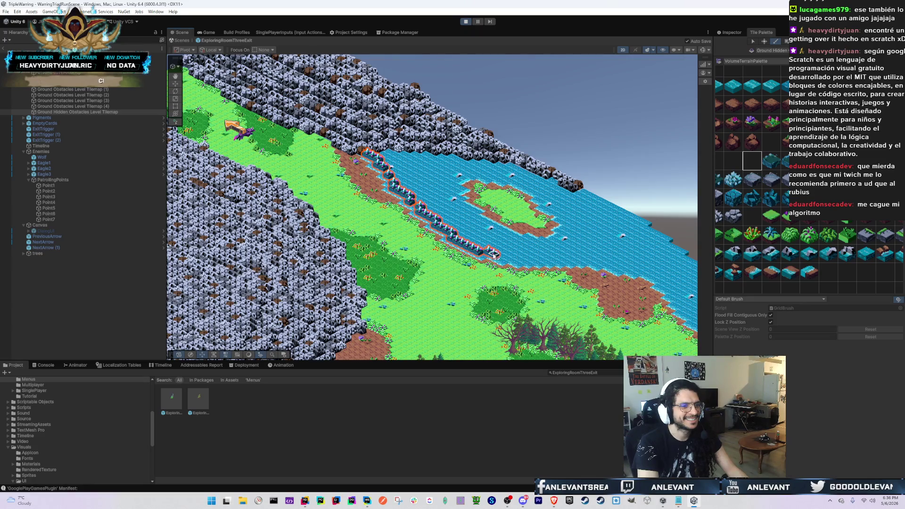
left_click(495, 256)
Step: Carry the strip rightward to the riverbank's lower-right end at the map's edge
left_click(507, 259)
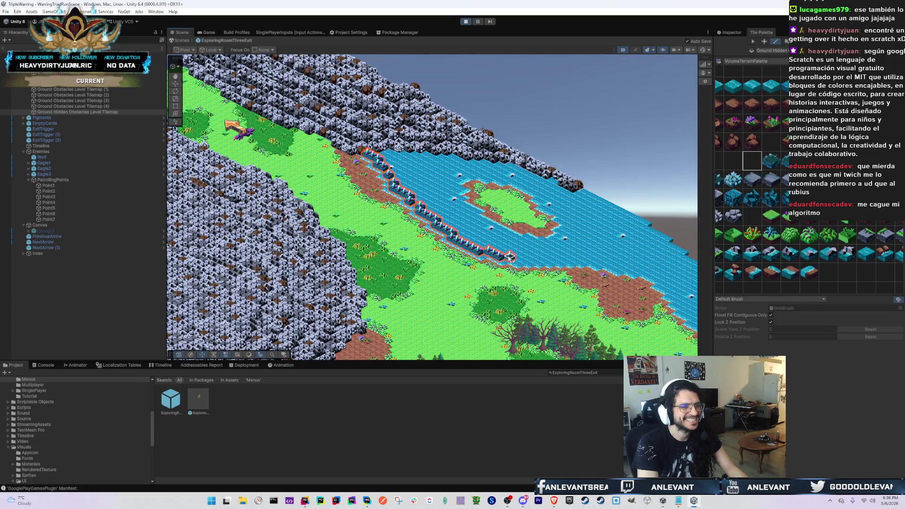
left_click(514, 259)
left_click(521, 261)
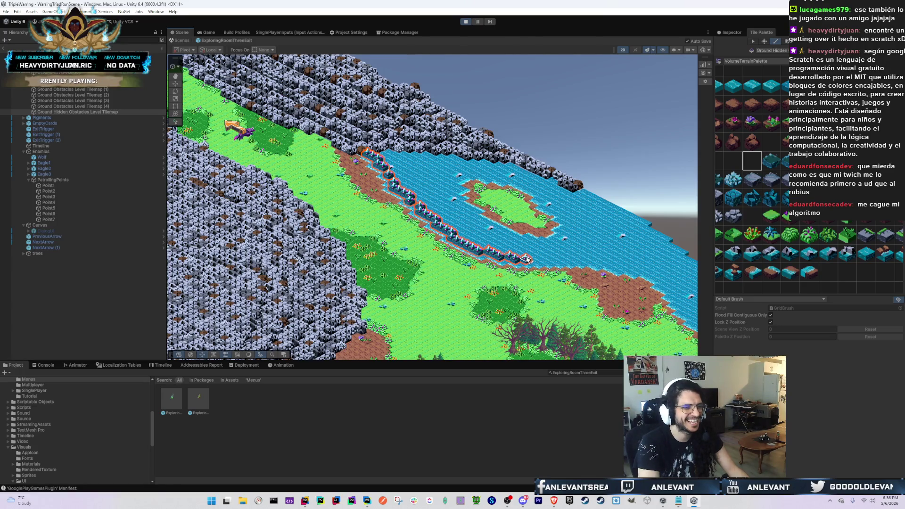
left_click(525, 259)
left_click(531, 263)
left_click(536, 261)
left_click(542, 262)
left_click(552, 260)
left_click(558, 259)
key("Right")
key("Right")
key("Right")
left_click(513, 259)
left_click(522, 259)
left_click(532, 260)
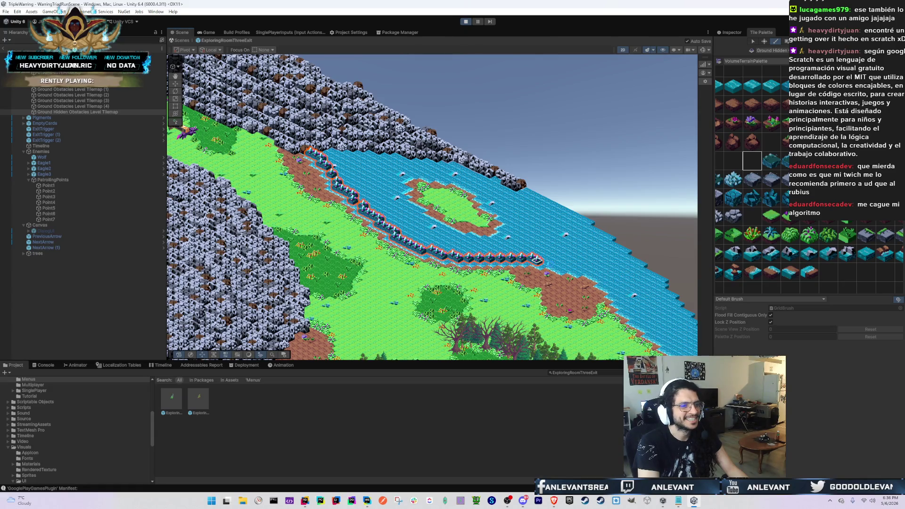
left_click(547, 262)
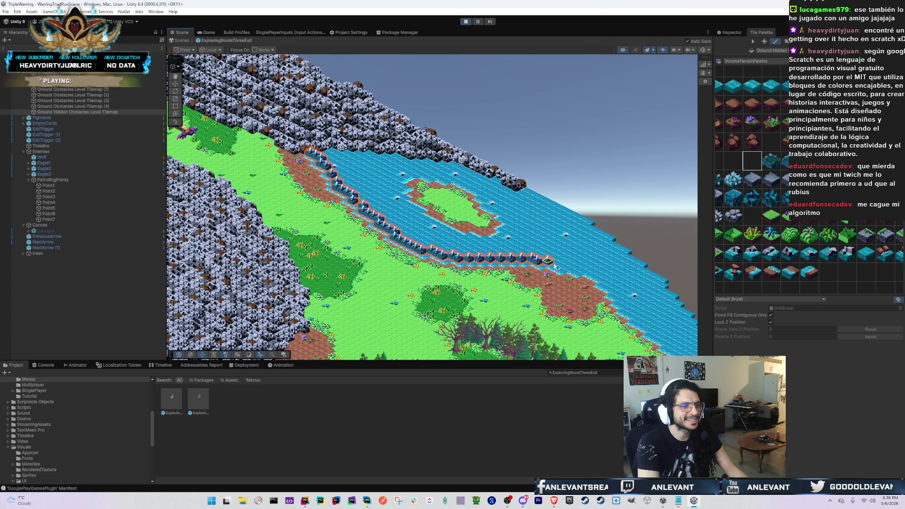
left_click(556, 265)
left_click(563, 269)
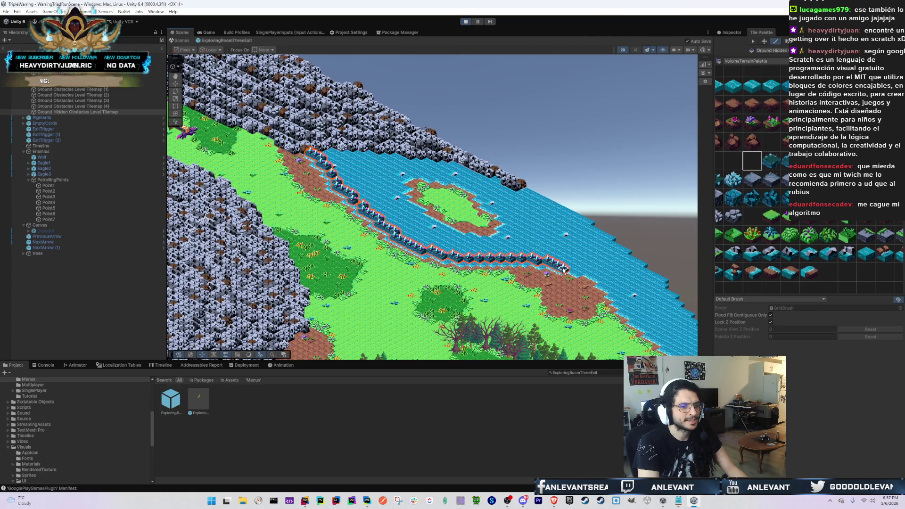
left_click(566, 269)
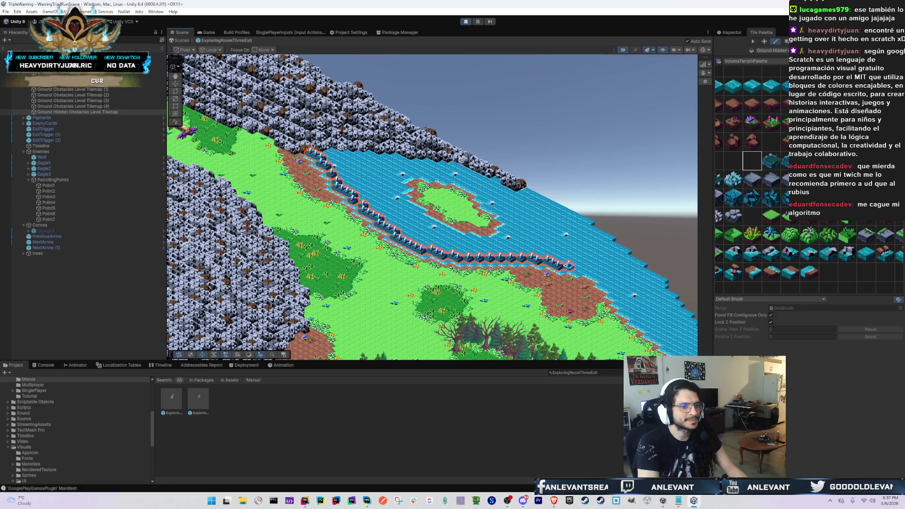
left_click(578, 270)
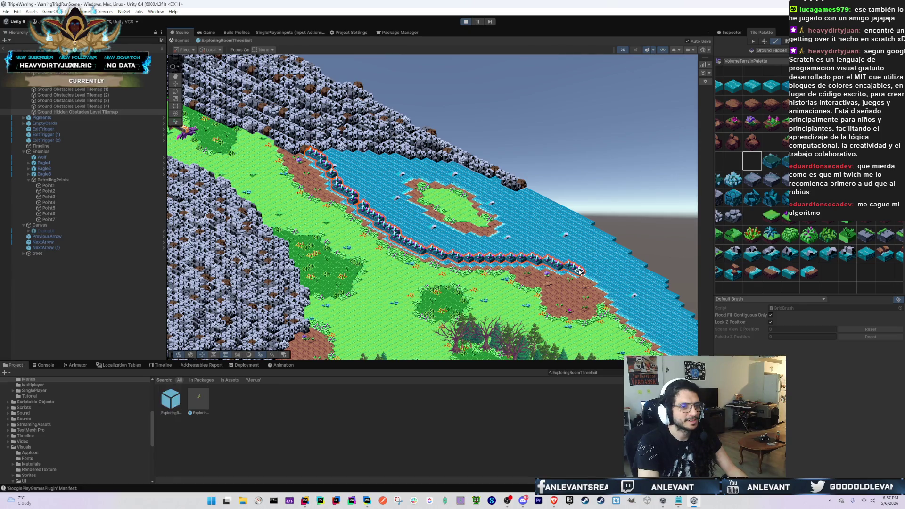
mouse_move(585, 269)
left_mouse_down()
mouse_move(538, 257)
mouse_move(484, 207)
left_mouse_up()
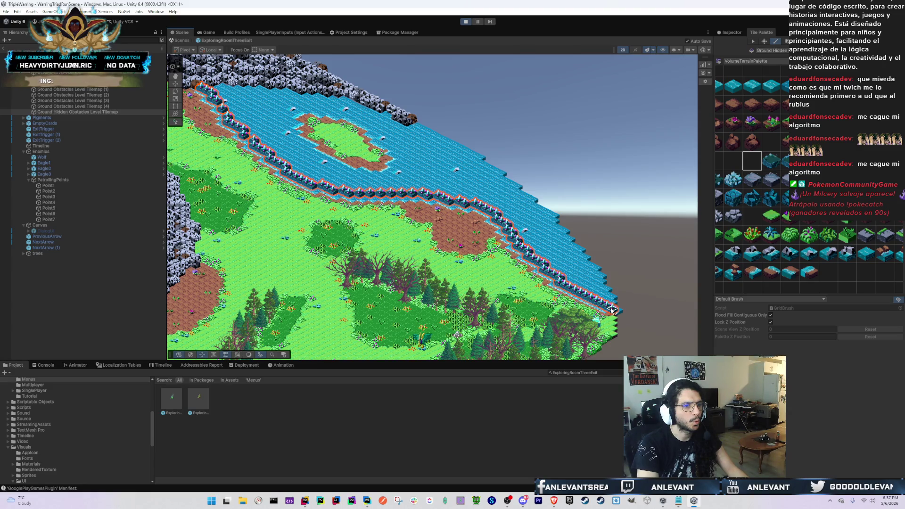
Step: Paint a rock-tile path along the forest's bottom edge, up its right side and above it
mouse_move(613, 311)
left_mouse_down()
mouse_move(378, 254)
mouse_move(400, 226)
mouse_move(507, 150)
mouse_move(403, 246)
left_mouse_up()
scroll(403, 245, "up", 2)
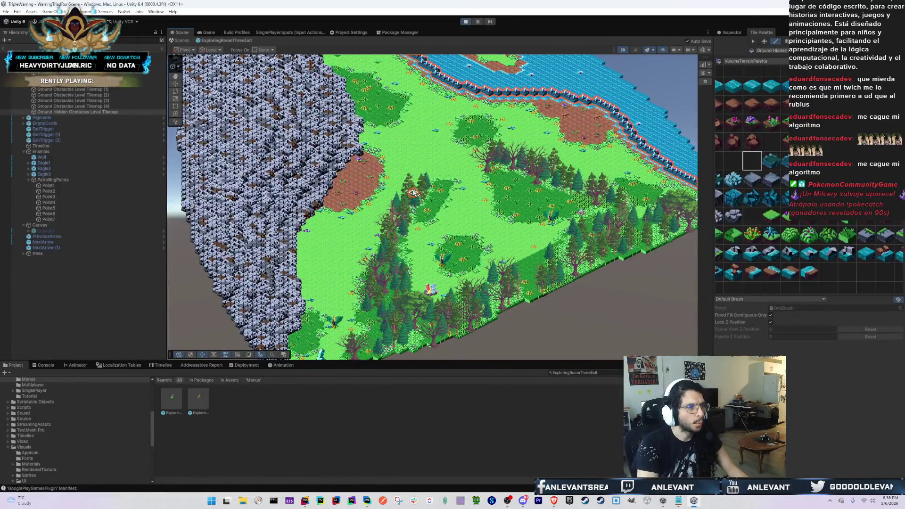
mouse_move(407, 202)
left_mouse_down()
mouse_move(381, 301)
mouse_move(420, 329)
mouse_move(537, 290)
mouse_move(519, 297)
left_mouse_up()
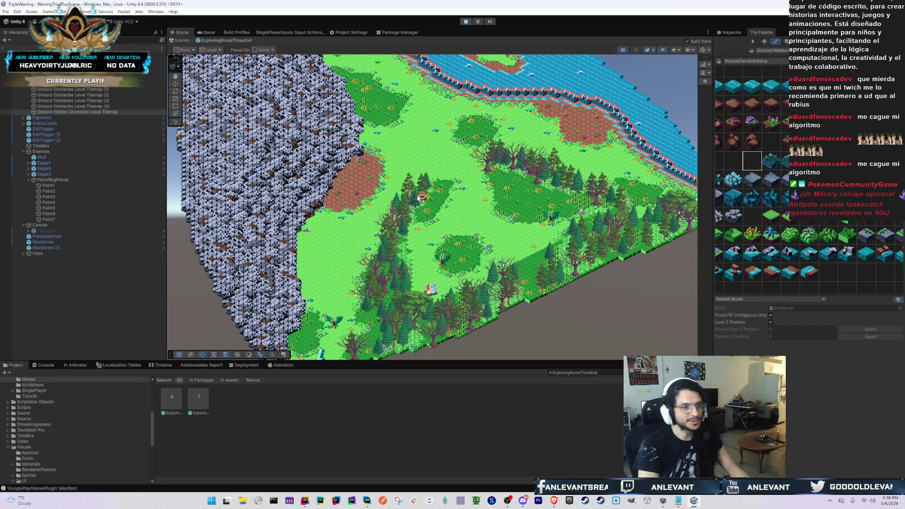
mouse_move(417, 204)
left_mouse_down()
mouse_move(386, 297)
mouse_move(417, 323)
mouse_move(470, 320)
mouse_move(519, 296)
mouse_move(536, 299)
mouse_move(618, 243)
mouse_move(579, 247)
mouse_move(583, 262)
mouse_move(601, 235)
mouse_move(627, 222)
mouse_move(628, 210)
mouse_move(501, 160)
left_mouse_up()
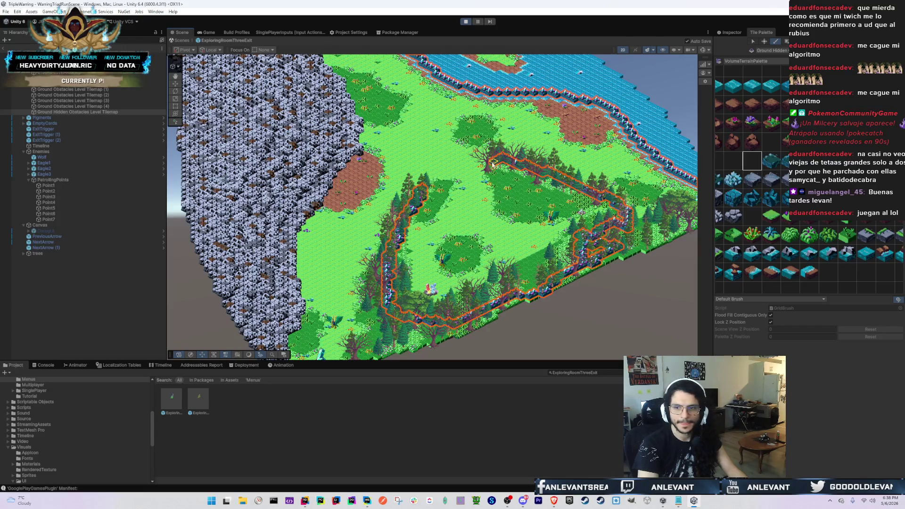
Step: Add a few hidden-obstacle tiles along the forest's lower-right edge, then show the tilemap's Inspector
left_click_drag(551, 215, 412, 224)
key("Left")
key("Down")
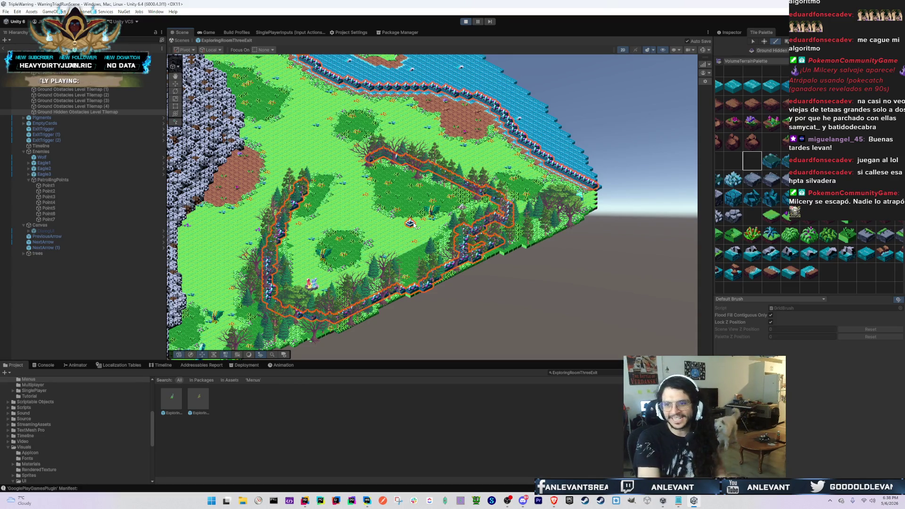
scroll(532, 196, "up", 5)
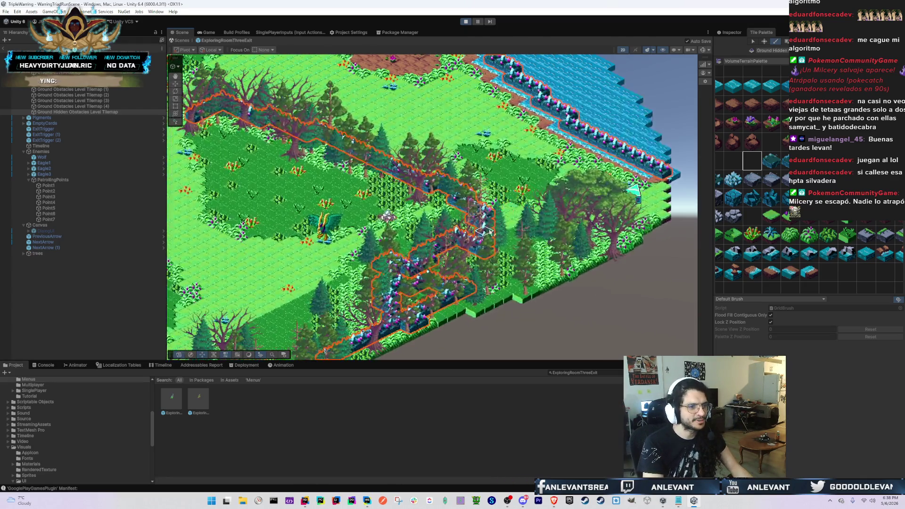
mouse_move(507, 241)
left_mouse_down()
mouse_move(571, 233)
mouse_move(613, 245)
left_mouse_up()
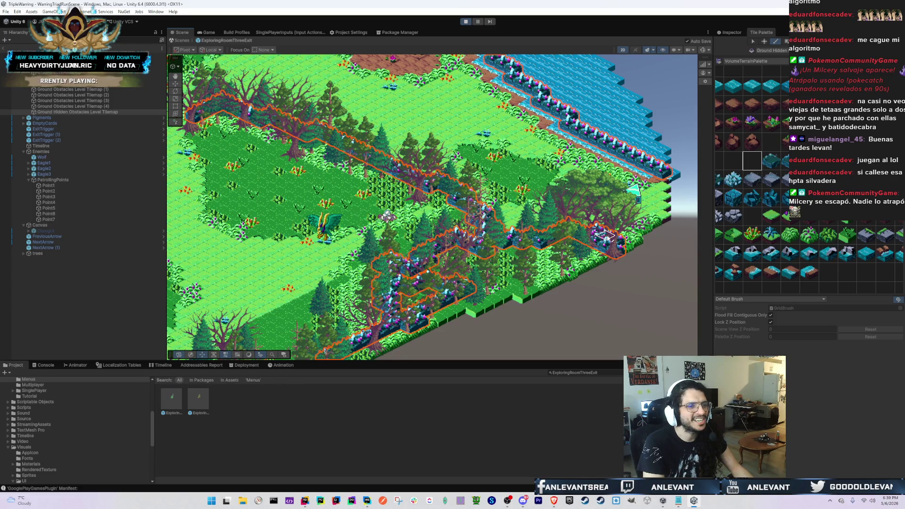
left_click_drag(454, 300, 499, 264)
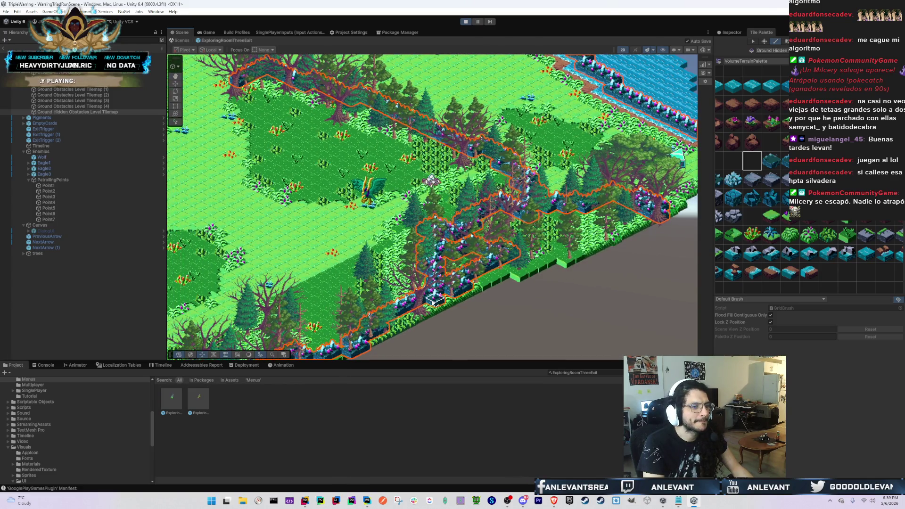
left_click_drag(405, 295, 500, 224)
left_click(737, 33)
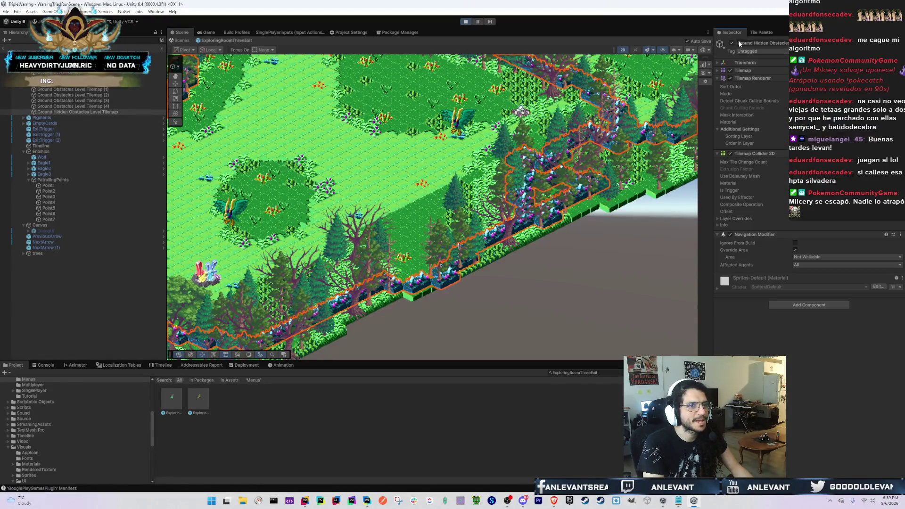
Step: Turn off the obstacle tilemap's Tilemap Renderer and pan the view to the lake and forest
left_click(730, 78)
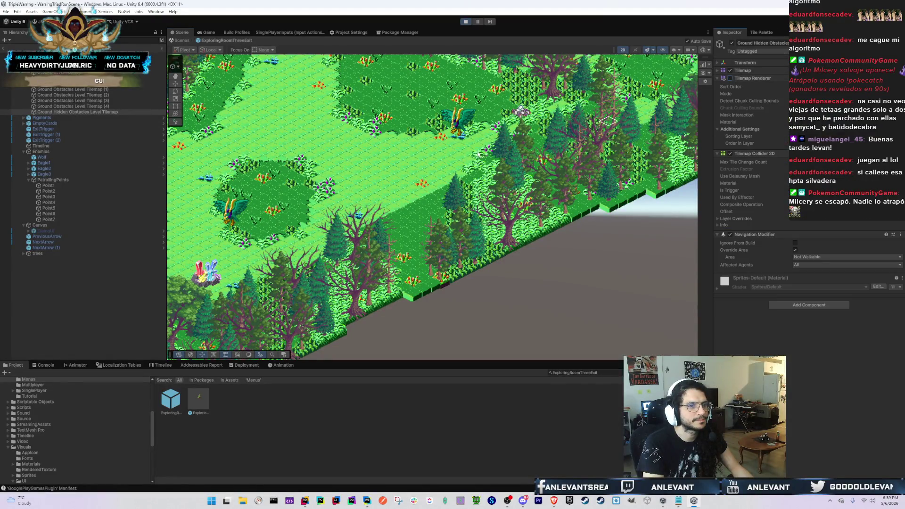
left_click_drag(473, 185, 443, 298)
scroll(443, 298, "down", 3)
scroll(582, 217, "up", 3)
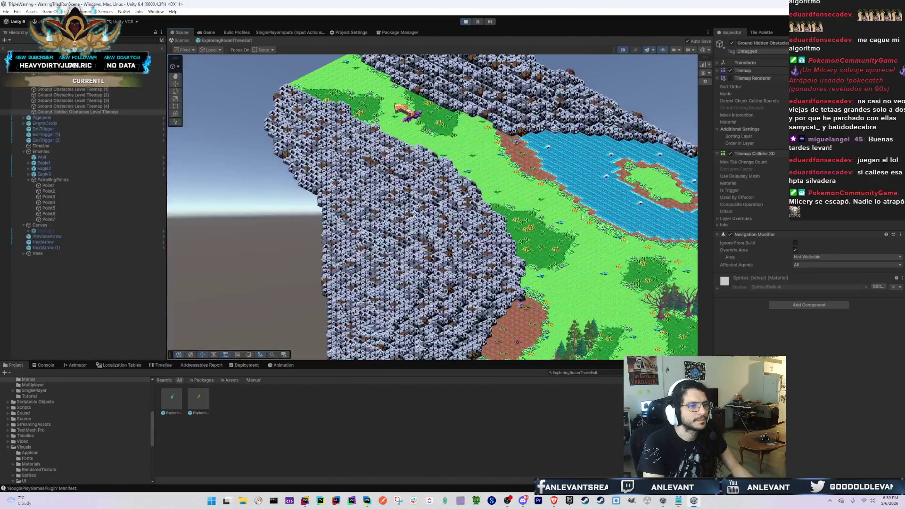
left_click_drag(138, 77, 1, 33)
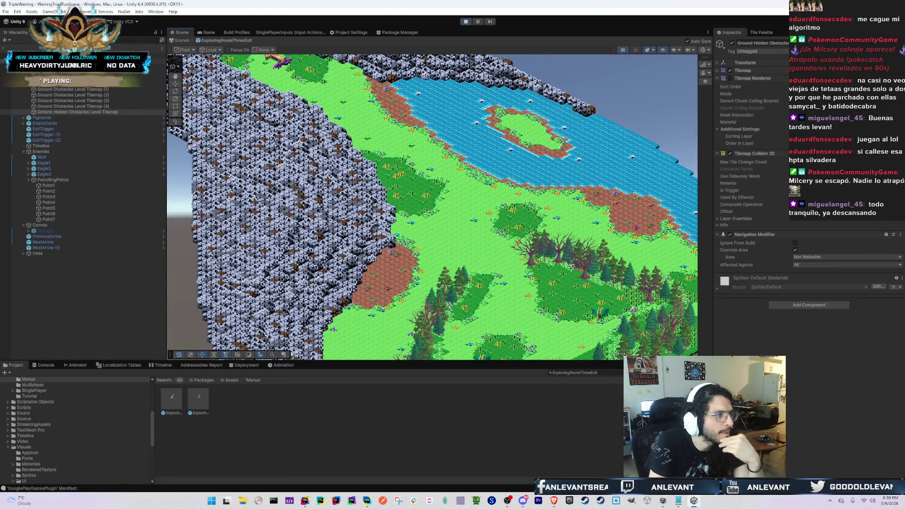
Step: Inspect ExploringRoomThreeExit, PatrollingPoints, Timeline, Canvas, ExitTrigger (2) and DialogUI in the Hierarchy
left_click(56, 55)
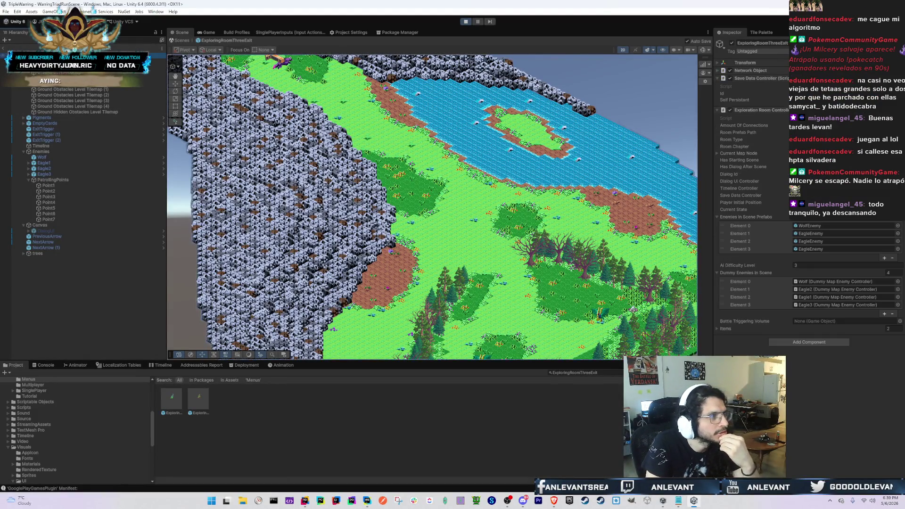
left_click(71, 180)
key("Left")
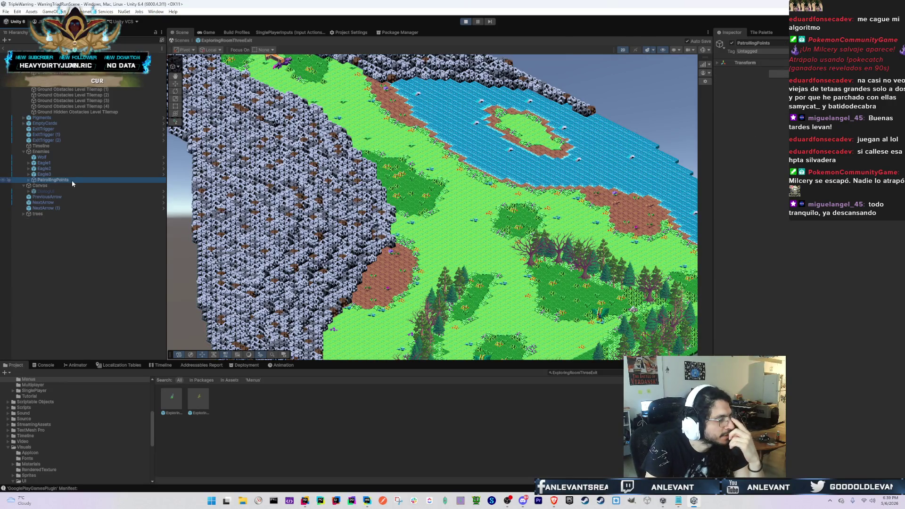
key("Left")
key("Left")
key("Up")
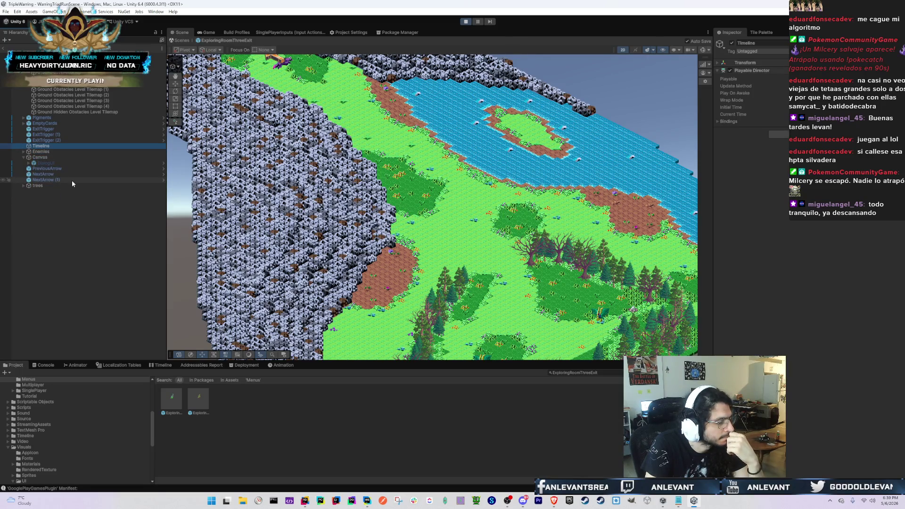
key("Down")
key("Down")
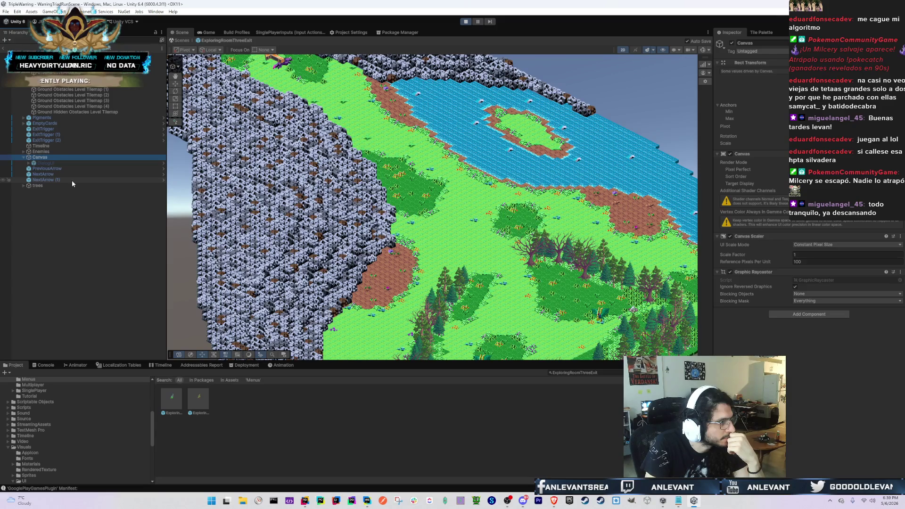
key("Up")
key("Up")
key("Up")
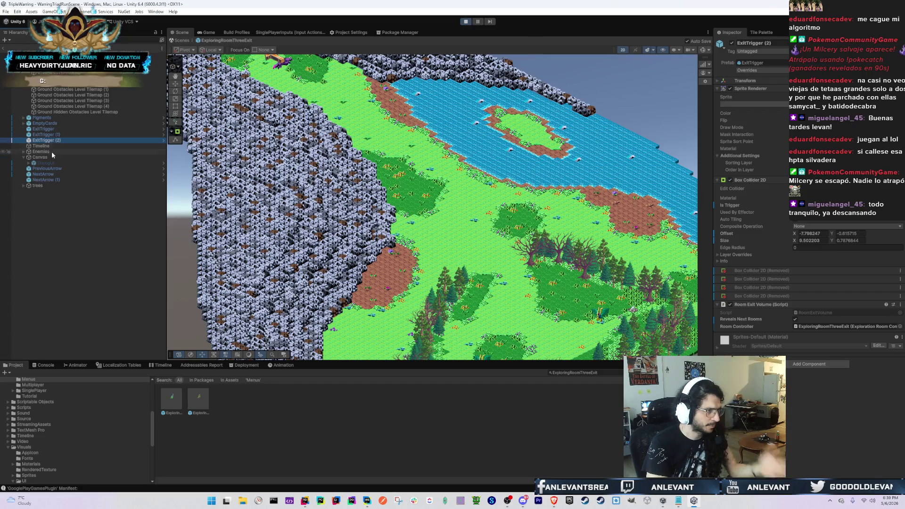
left_click(46, 163)
key("Left")
key("Left")
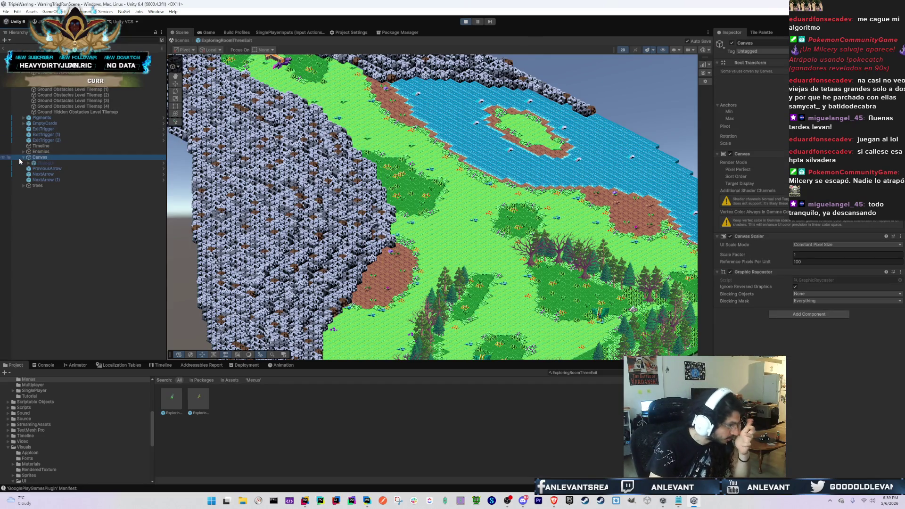
Step: Browse Grid, PreviousArrow and the expanded Enemies group, ending on the Eagle1 enemy
key("Up")
key("Up")
key("Up")
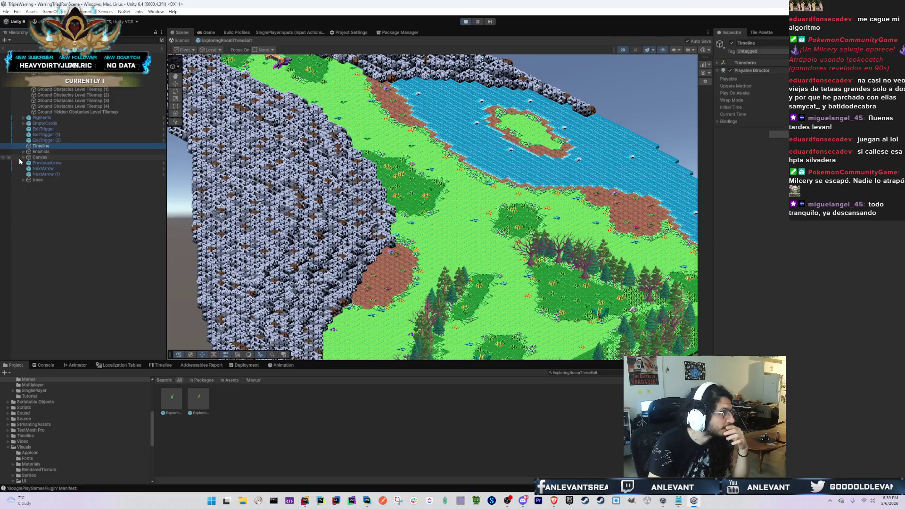
key("Down")
key("Down")
key("Down")
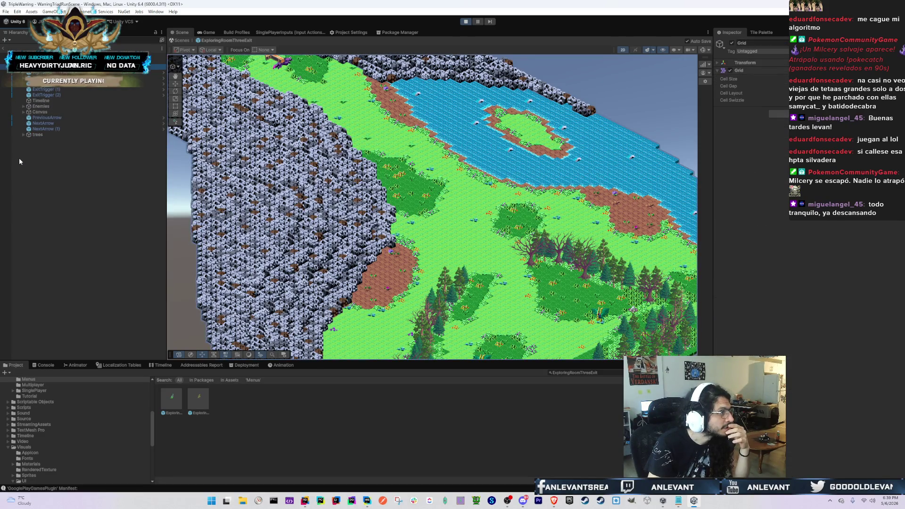
key("Down")
key("Down")
key("Down")
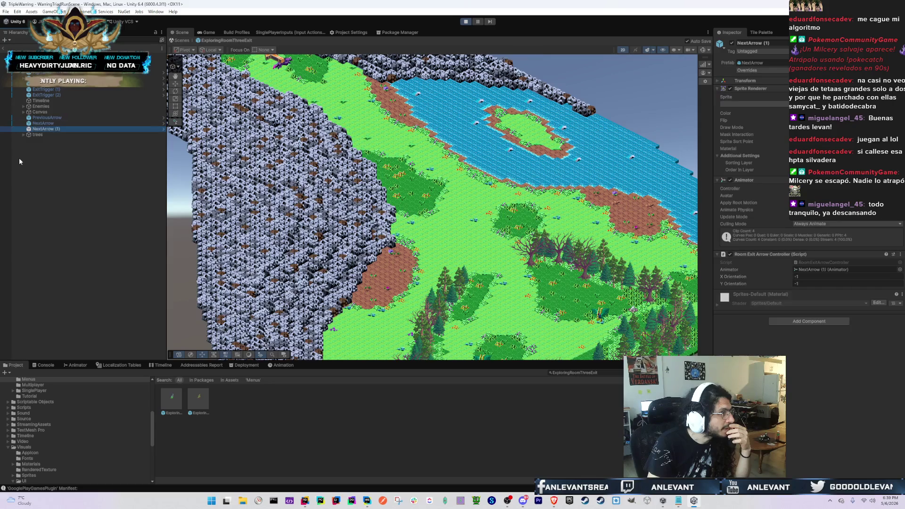
key("Up")
key("Up")
key("Up")
key("Right")
key("Up")
key("Right")
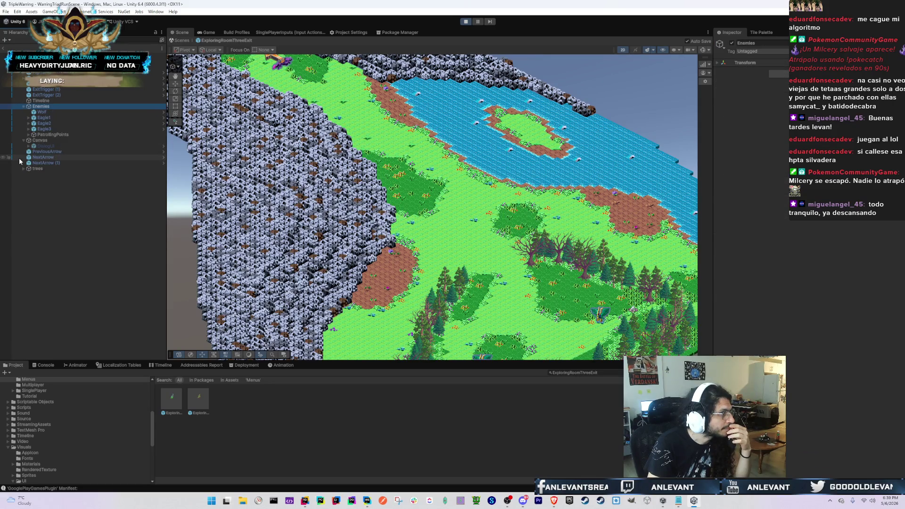
key("Down")
key("Down")
key("Down")
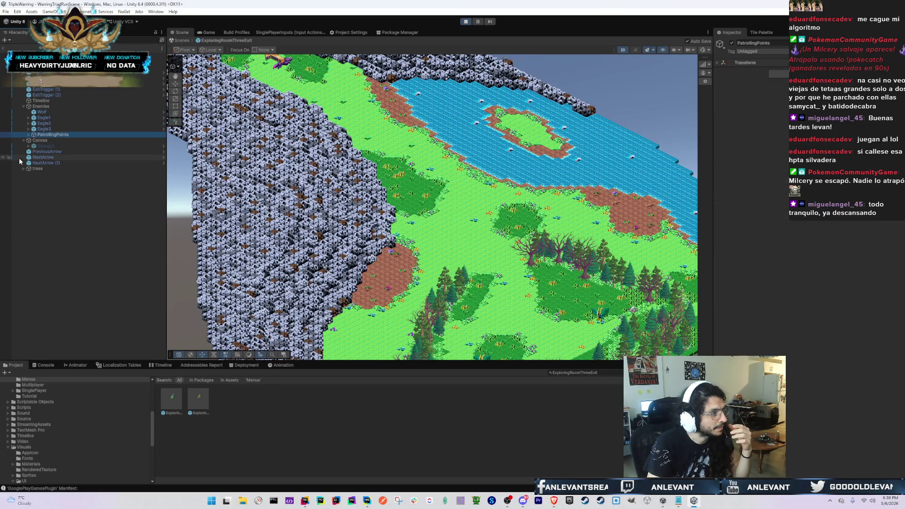
key("Up")
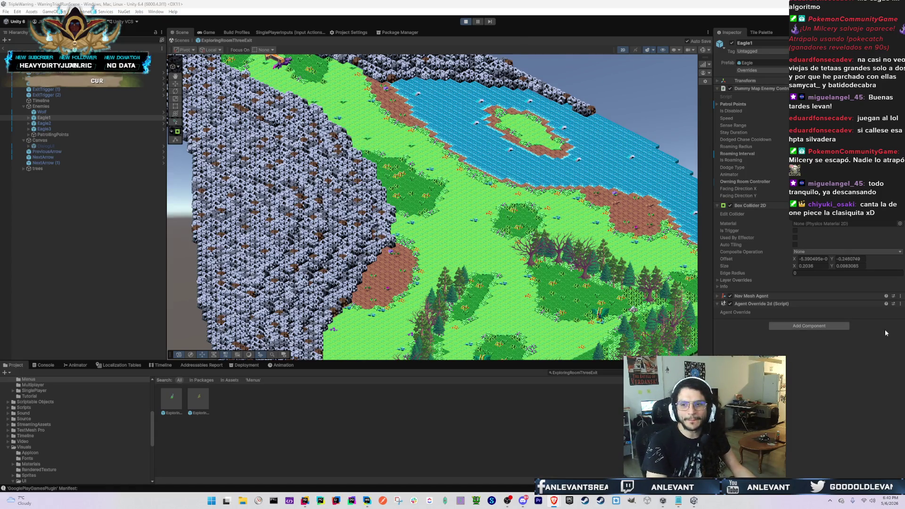
Step: Switch from Unity to the browser playing the music video
key("alt+Tab")
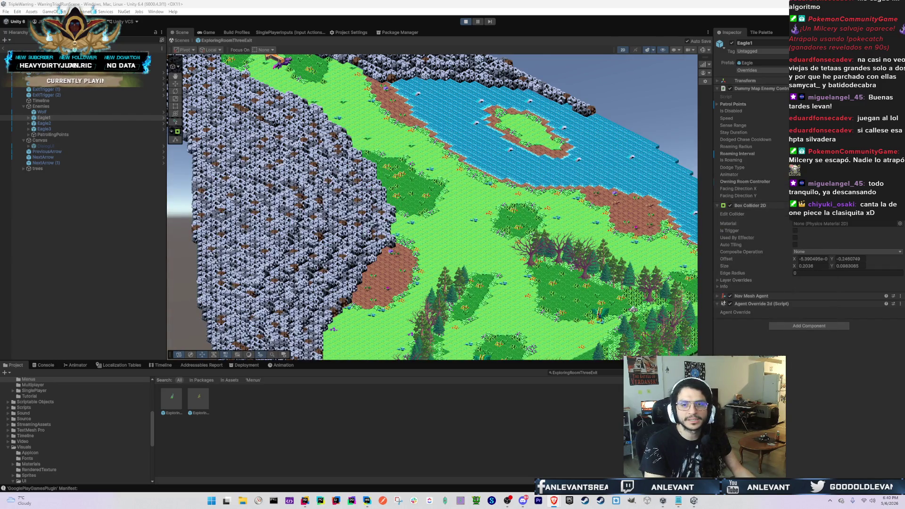
key("alt+Tab")
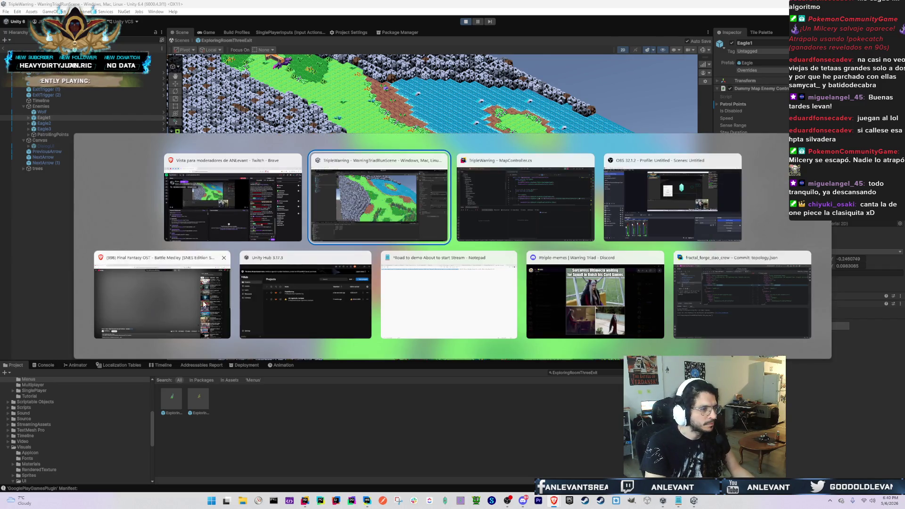
Step: Bring the Brave window with the Final Fantasy Battle Medley video to the front
left_click(199, 268)
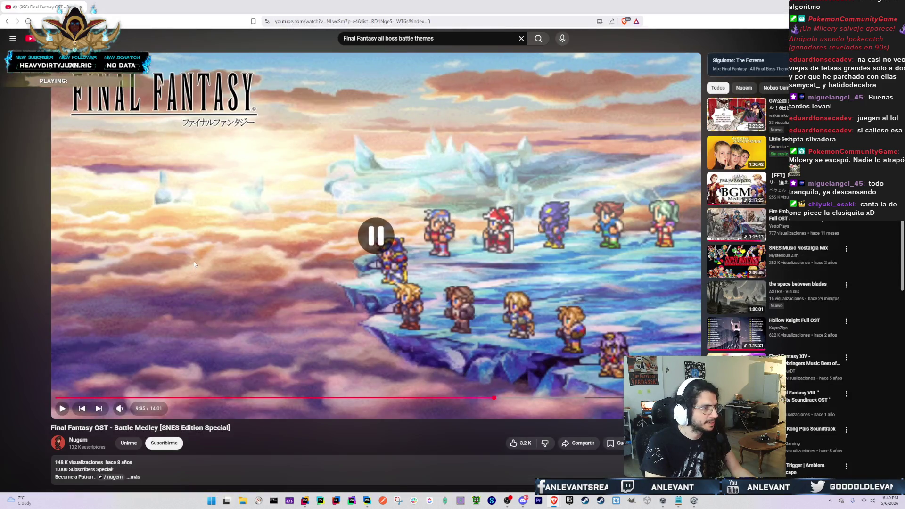
key("alt+Tab")
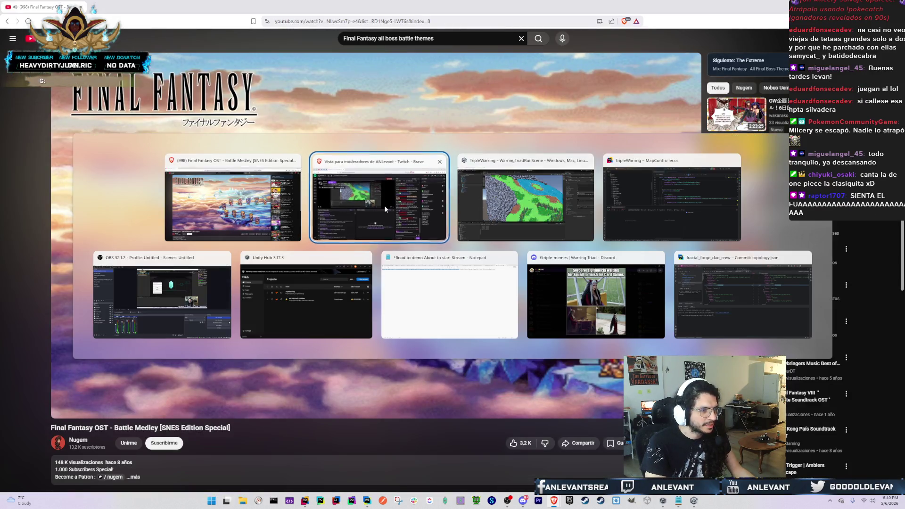
key("Escape")
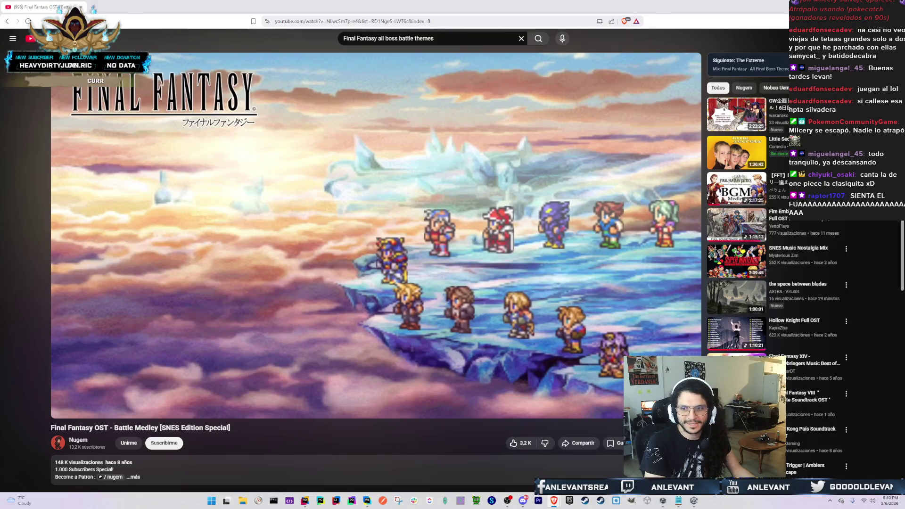
Step: Check the OBS streaming window, then return to the browser and the Unity editor
key("alt+Tab")
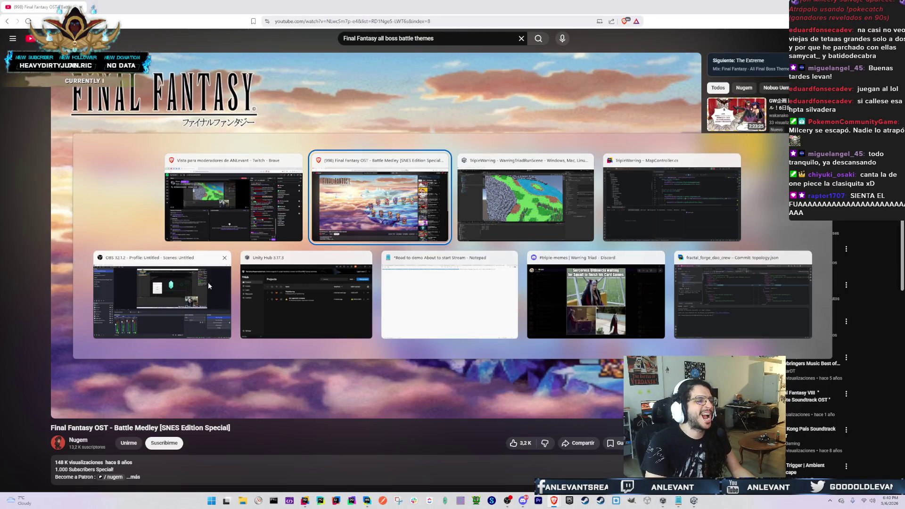
left_click(208, 282)
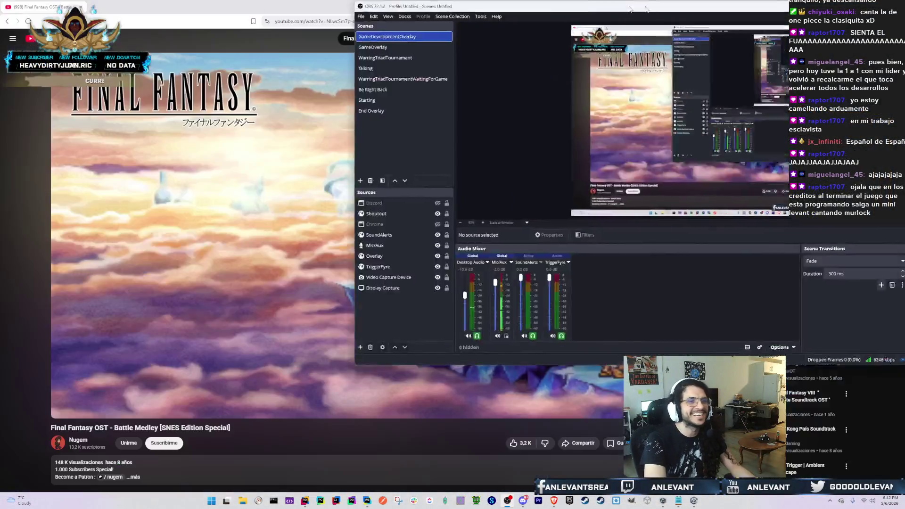
left_click(174, 3)
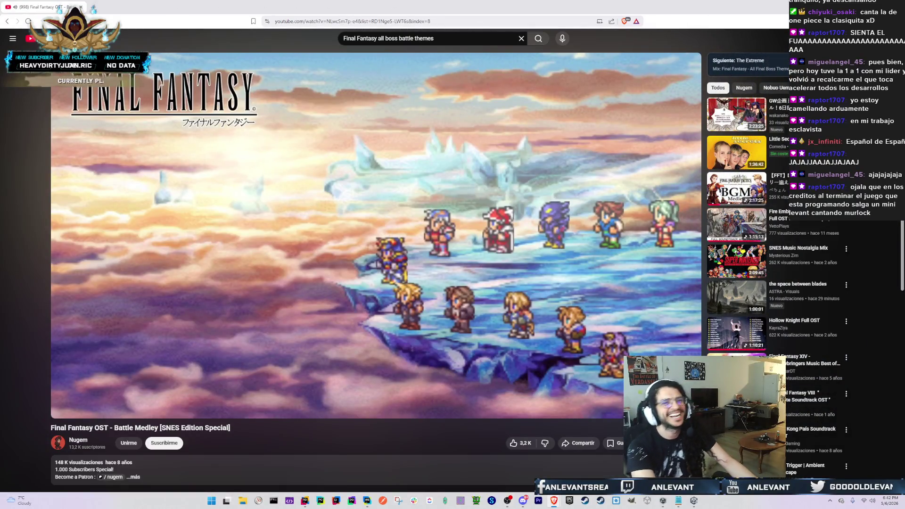
key("alt+Tab")
key("Escape")
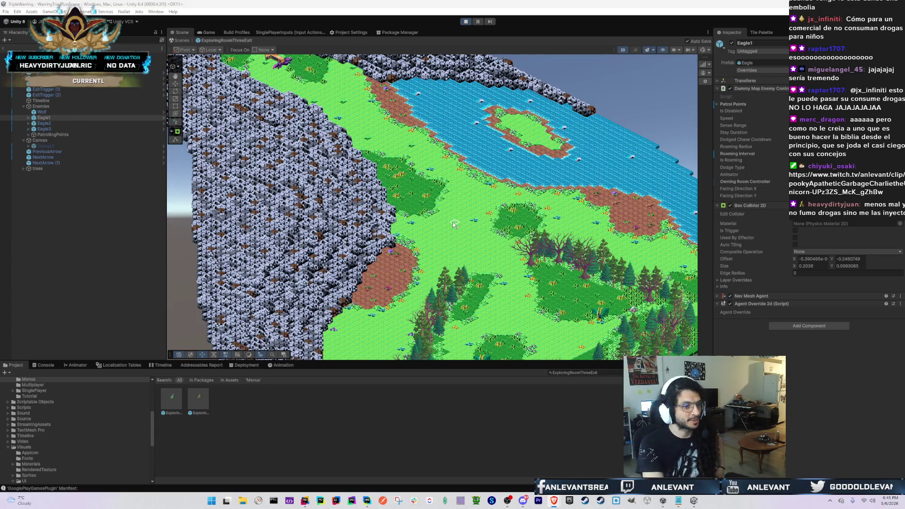
Step: Zoom the Scene view in on the river and rocky cliffs of the exploration map
scroll(448, 233, "up", 1)
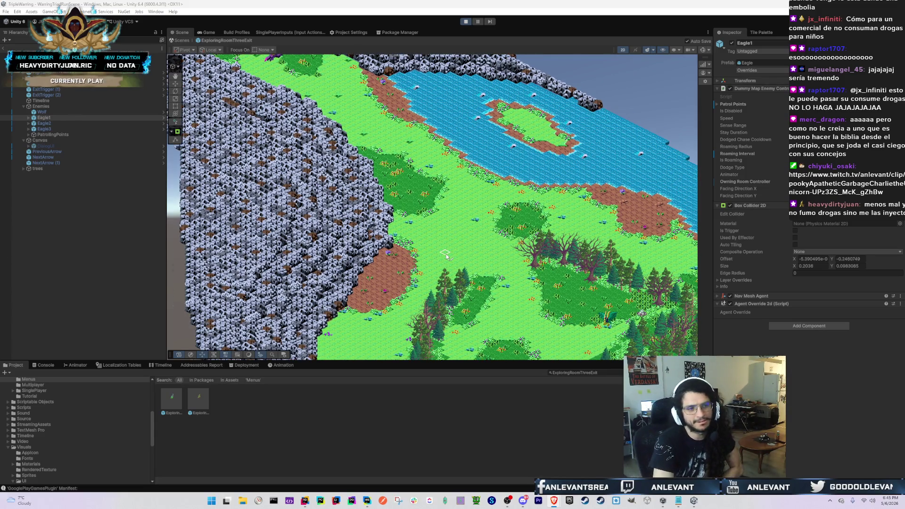
scroll(446, 256, "up", 2)
scroll(408, 202, "up", 2)
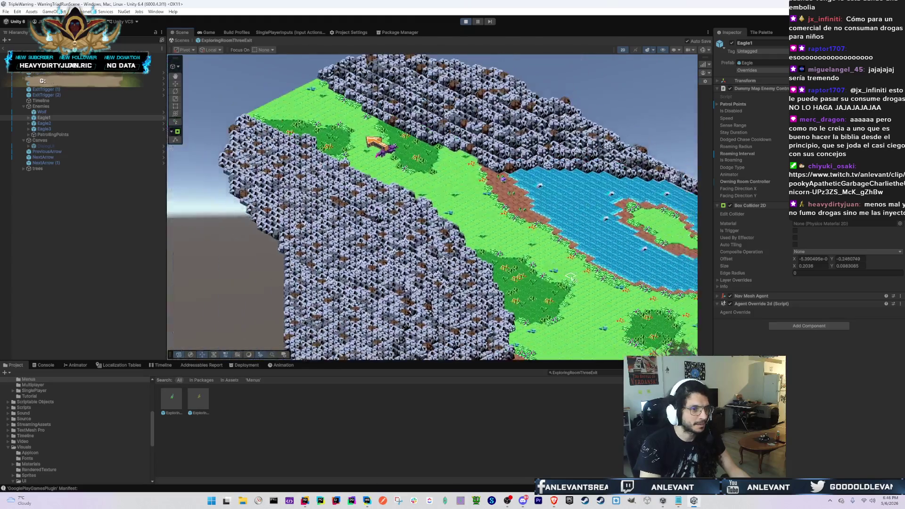
key("alt+Tab")
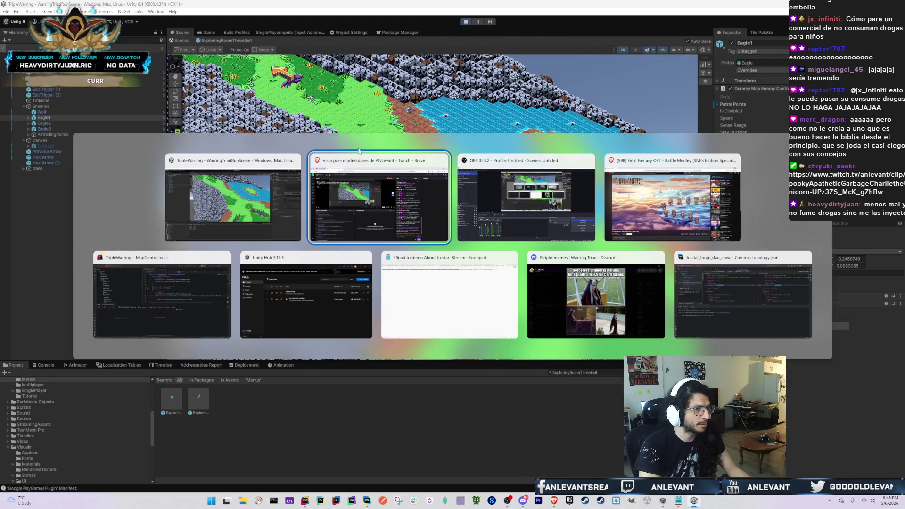
Step: Maximize Rider, close the MapController tabs, and open AdversaryAIController.cs by searching 'adversary'
left_click(427, 219)
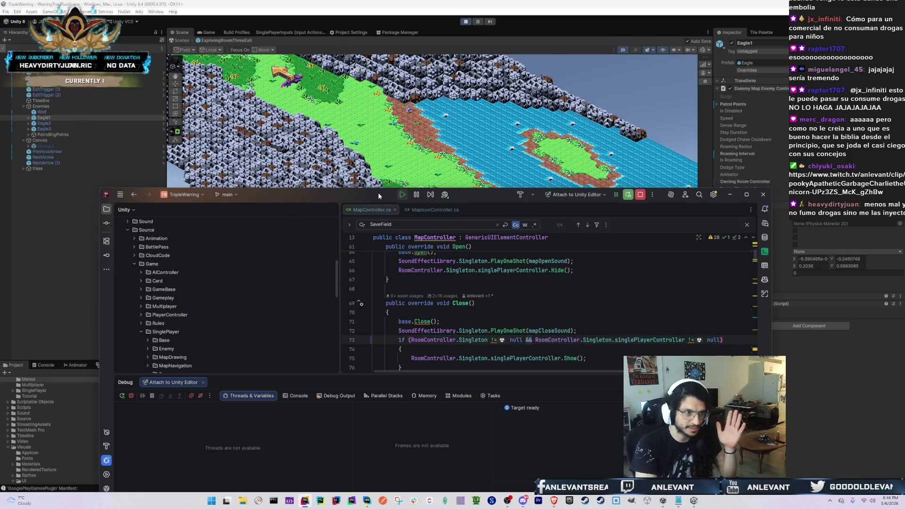
double_click(378, 193)
middle_click(282, 23)
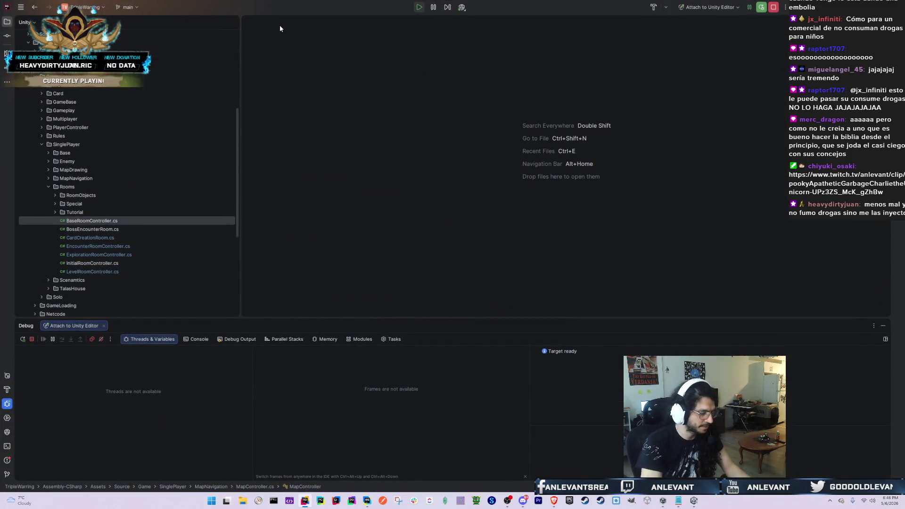
key("shift")
key("shift")
type("adversary")
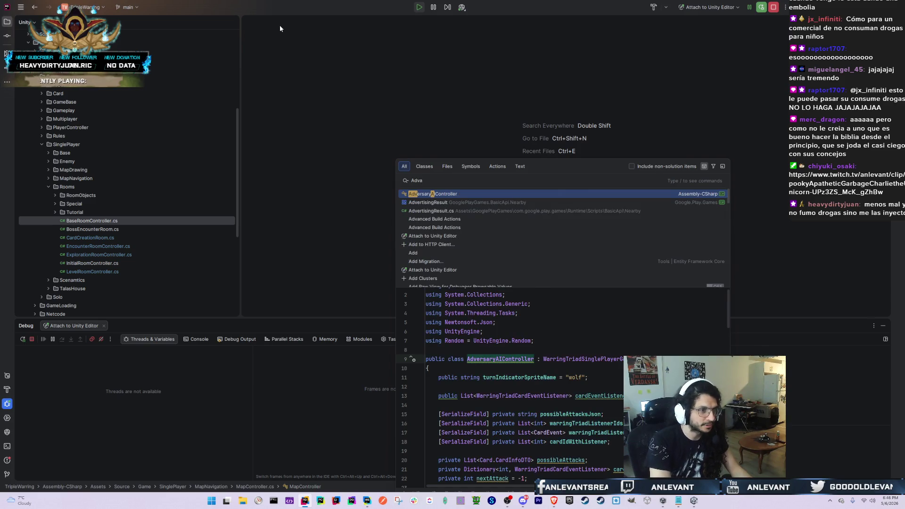
key("Return")
Step: Unfold the Public region and read the methods, checking where cardIdWithListener is used
scroll(481, 278, "up", 10)
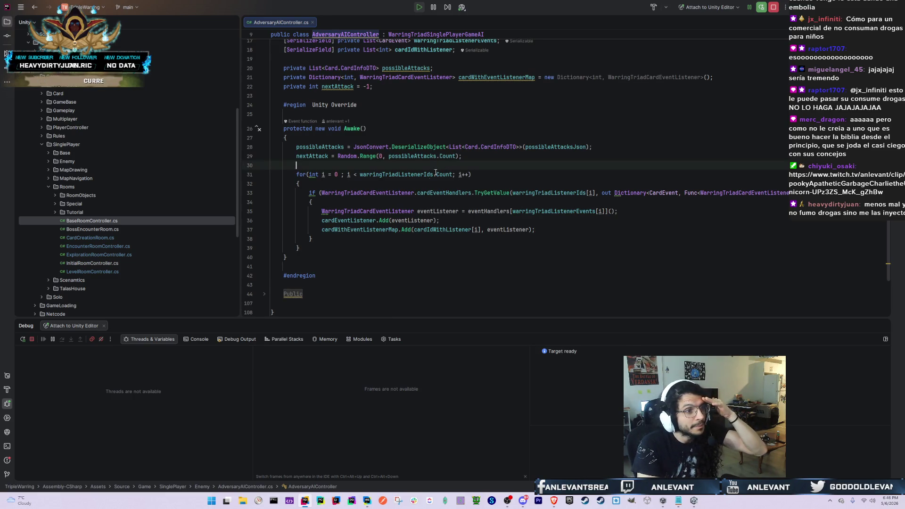
left_click(292, 293)
scroll(508, 223, "down", 3)
scroll(508, 223, "down", 7)
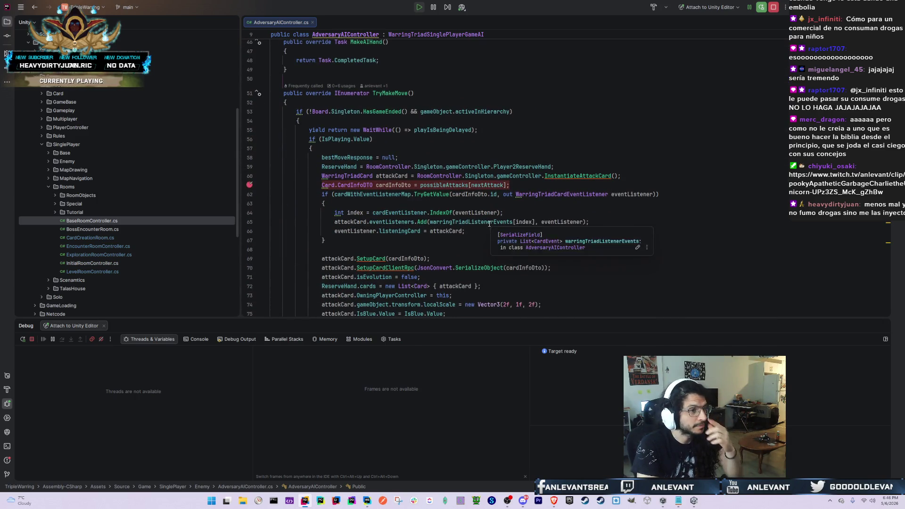
scroll(491, 213, "up", 7)
left_click(458, 176)
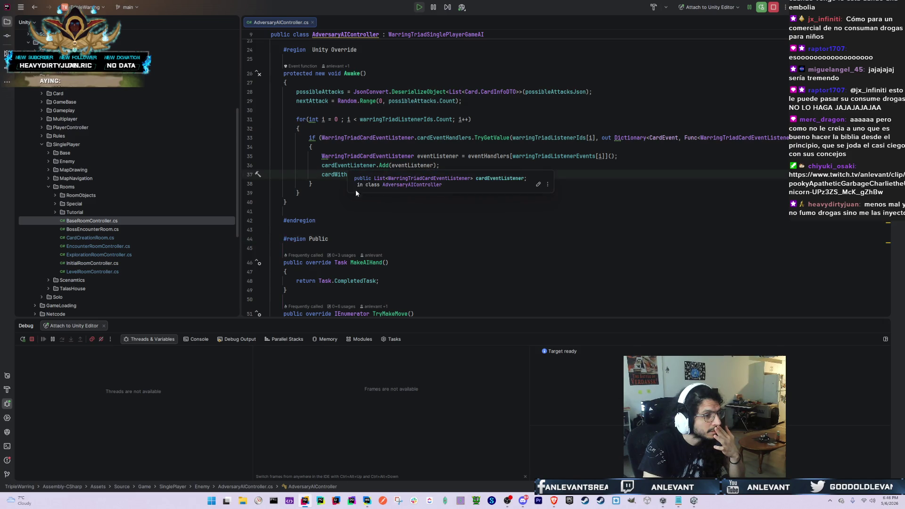
scroll(356, 190, "down", 7)
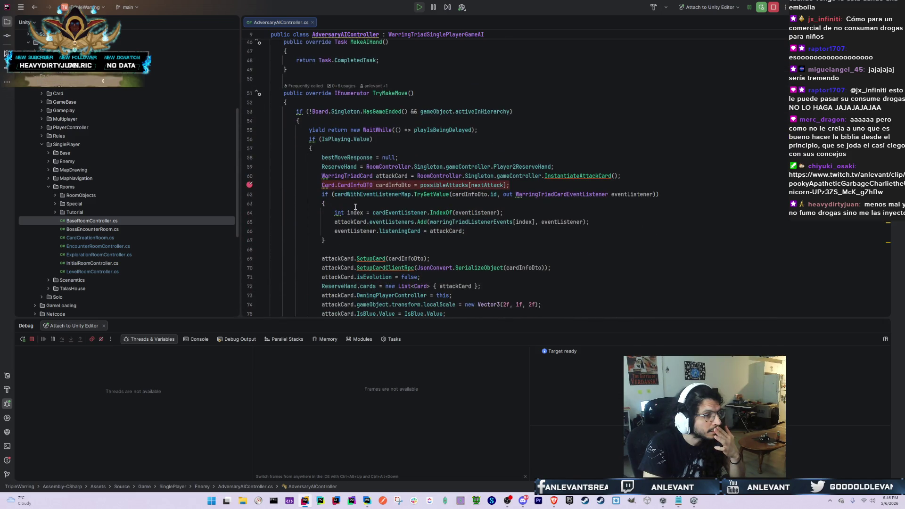
scroll(355, 206, "down", 1)
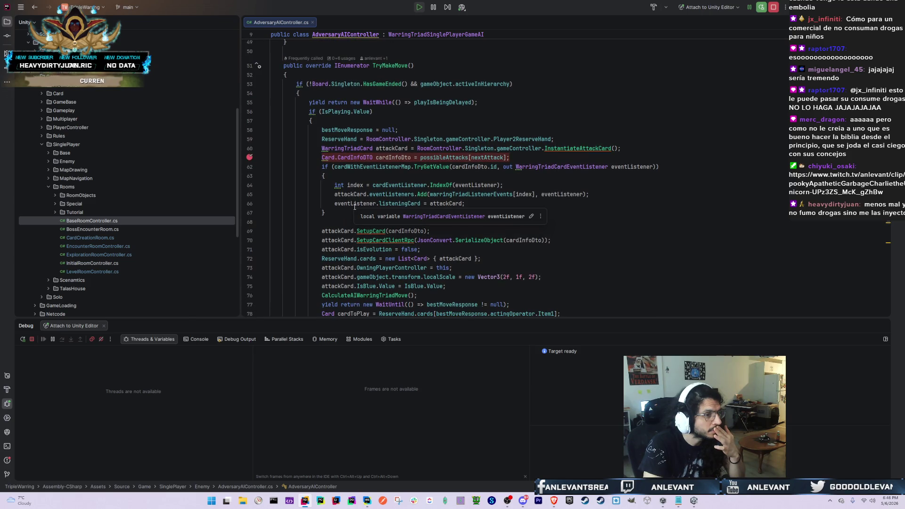
scroll(354, 207, "down", 10)
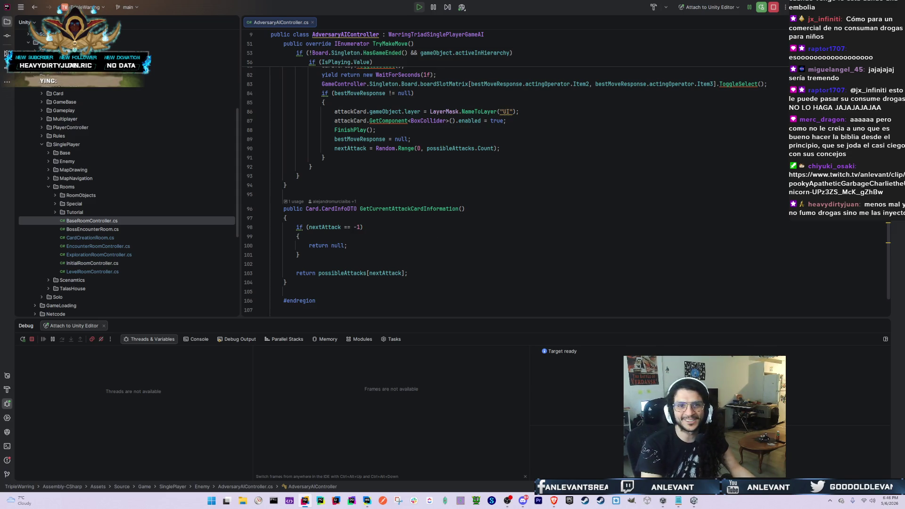
key("alt+Tab")
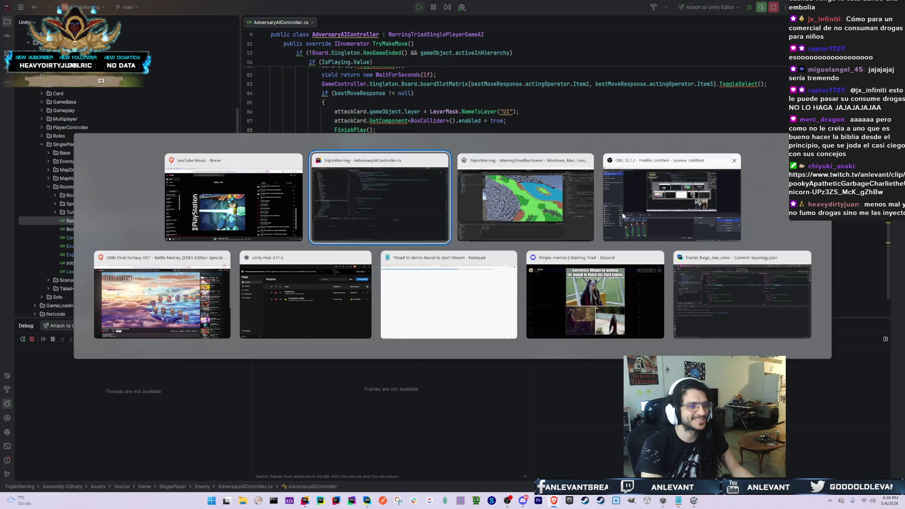
Step: Bring the Final Fantasy Battle Medley browser window forward and close its open menu
left_click(201, 285)
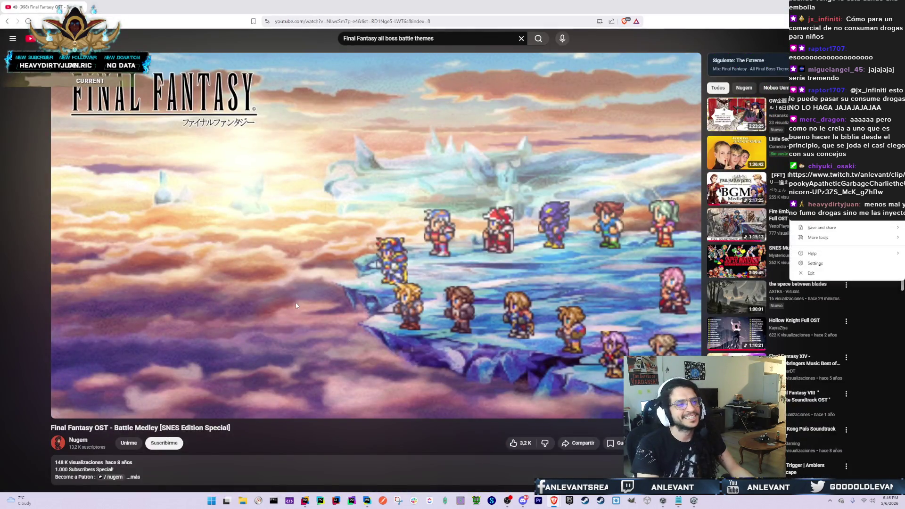
left_click(372, 250)
key("alt+Tab")
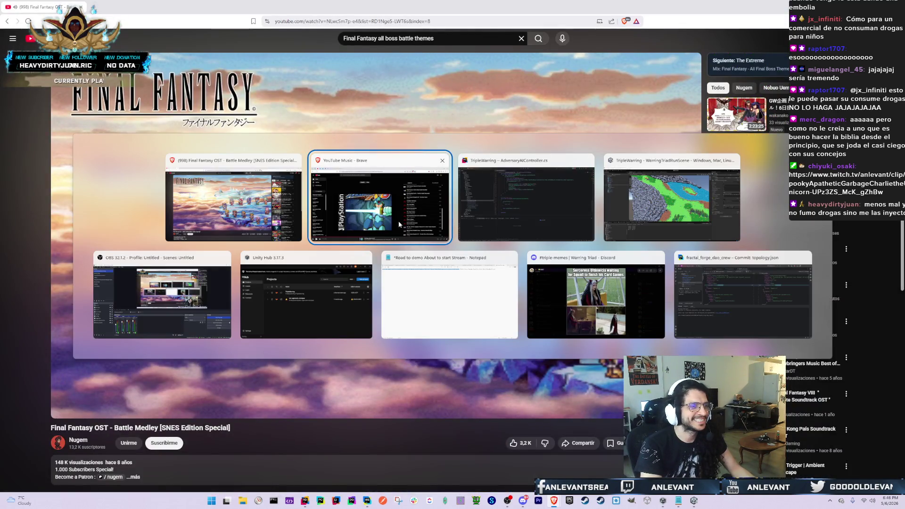
key("alt+Tab")
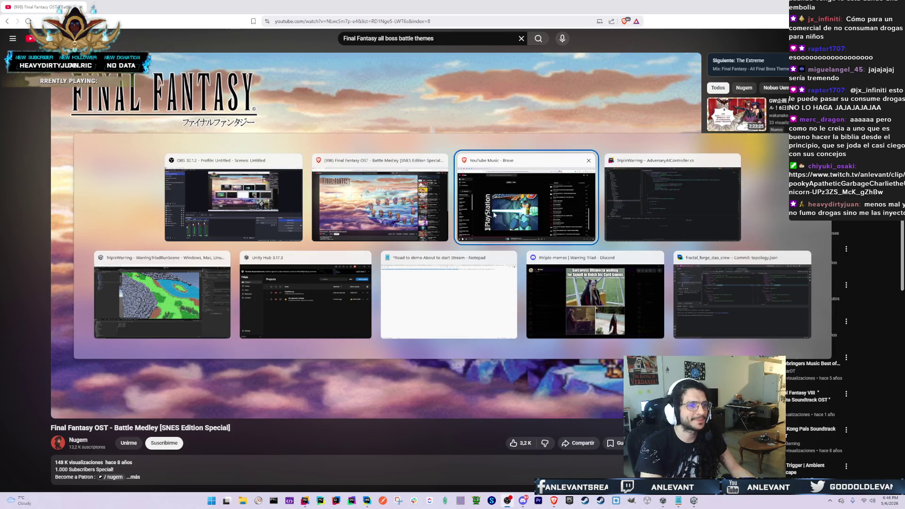
key("Escape")
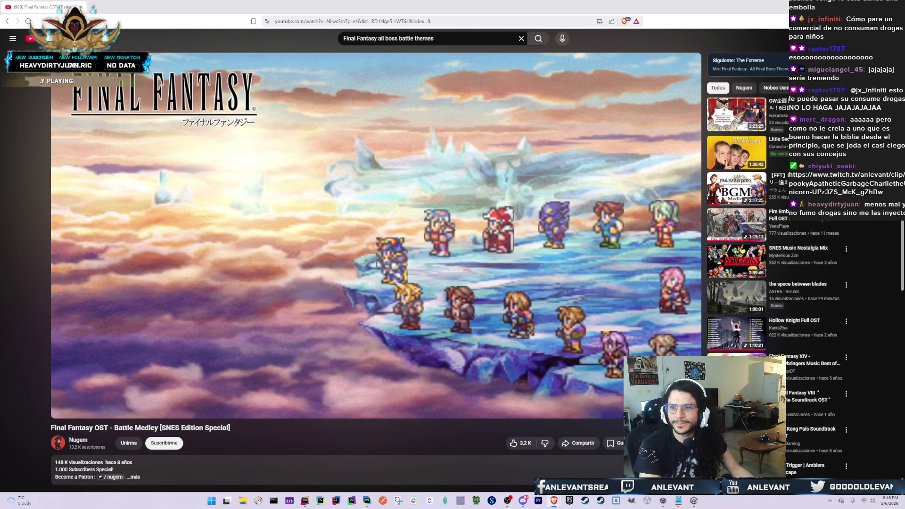
key("alt+Tab")
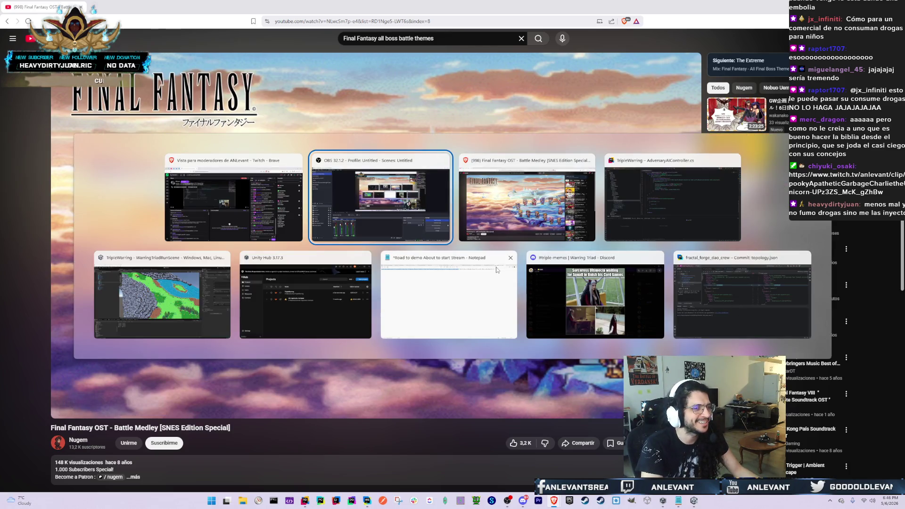
key("Escape")
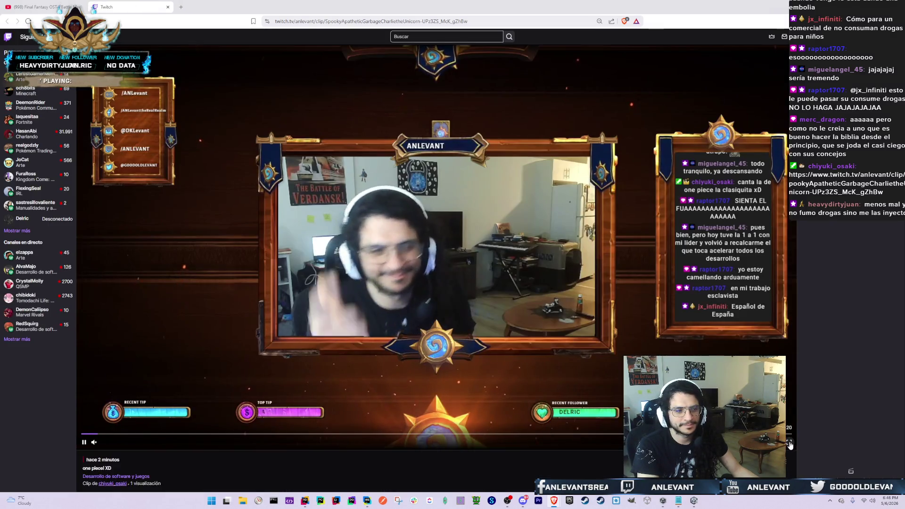
Step: Watch the Twitch clip fullscreen, then open the channel's full video list and 'Administrar vídeos'
key("f")
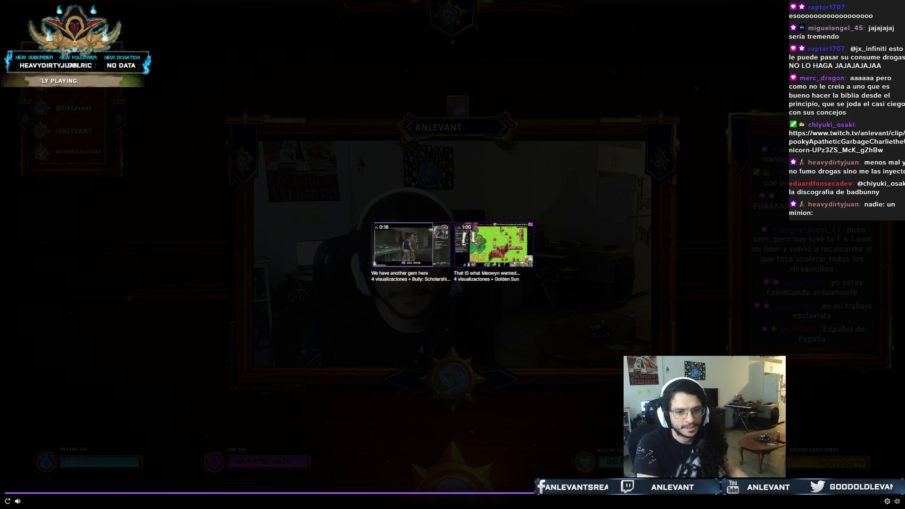
left_click(897, 501)
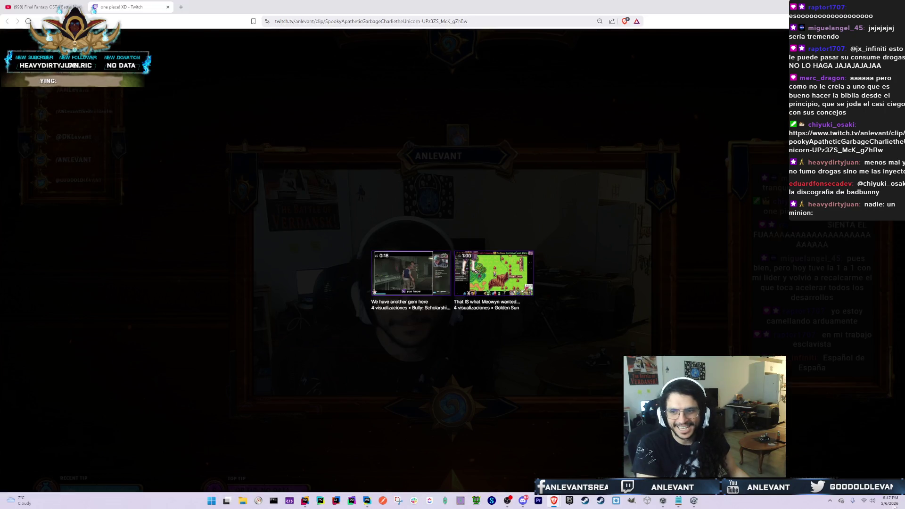
scroll(111, 370, "down", 5)
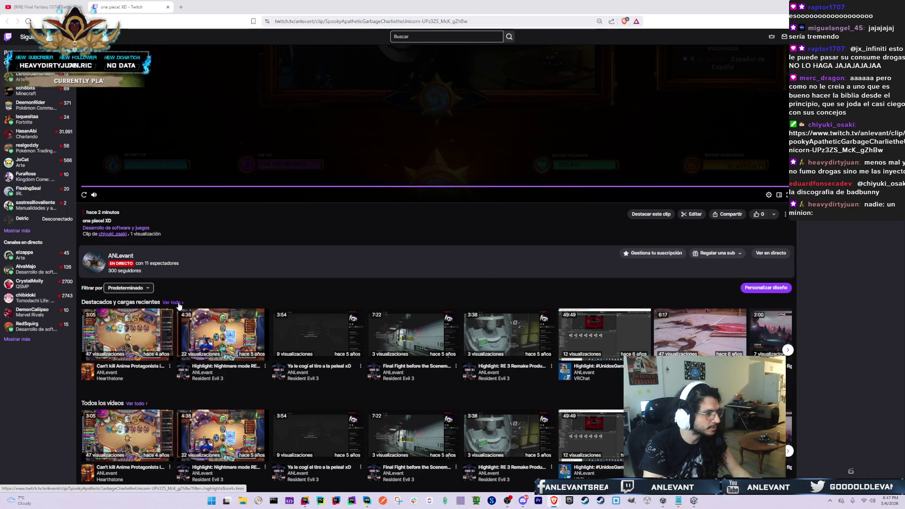
scroll(179, 306, "down", 1)
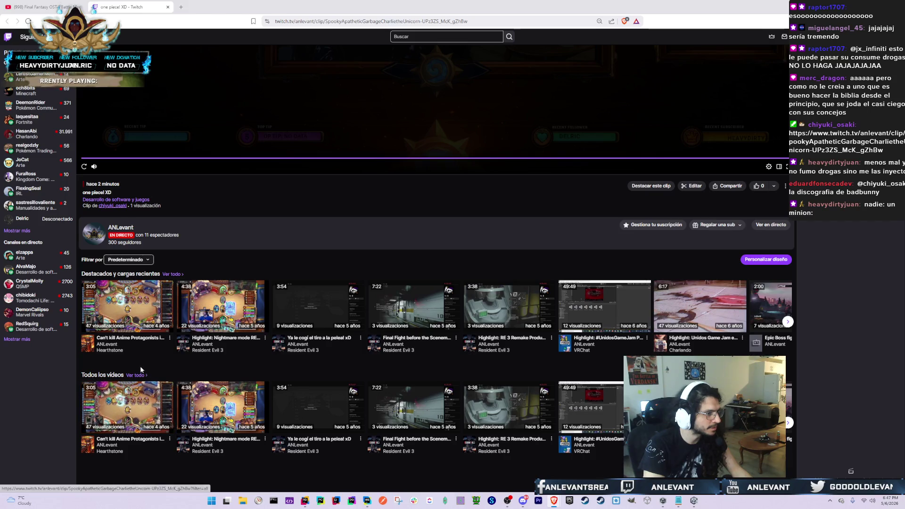
left_click(142, 377)
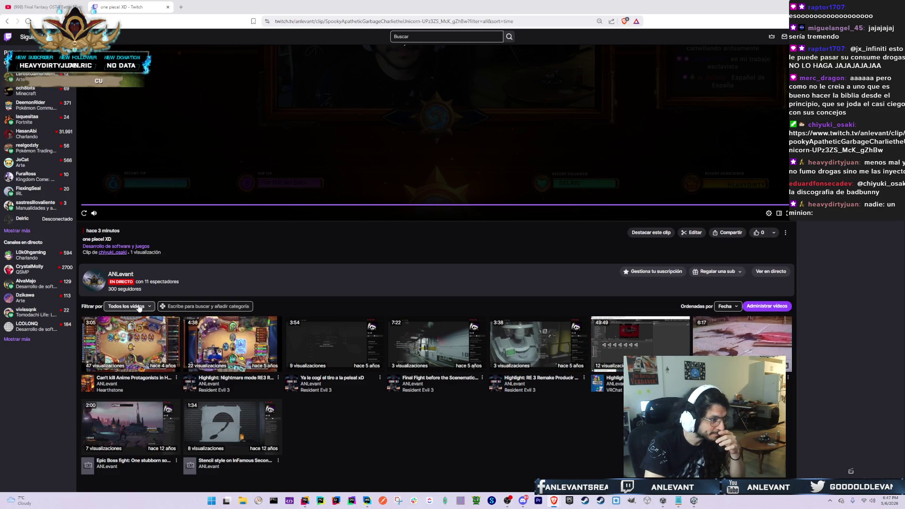
left_click(140, 307)
left_click(126, 373)
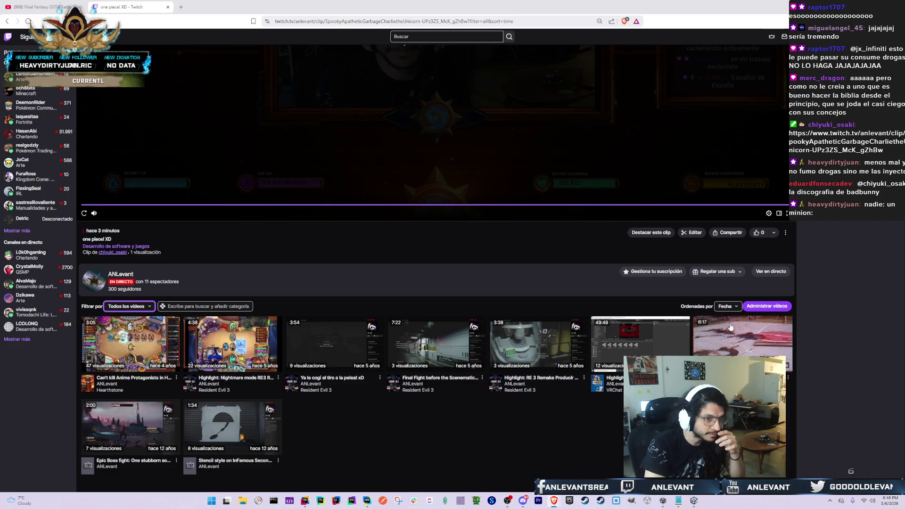
left_click(772, 307)
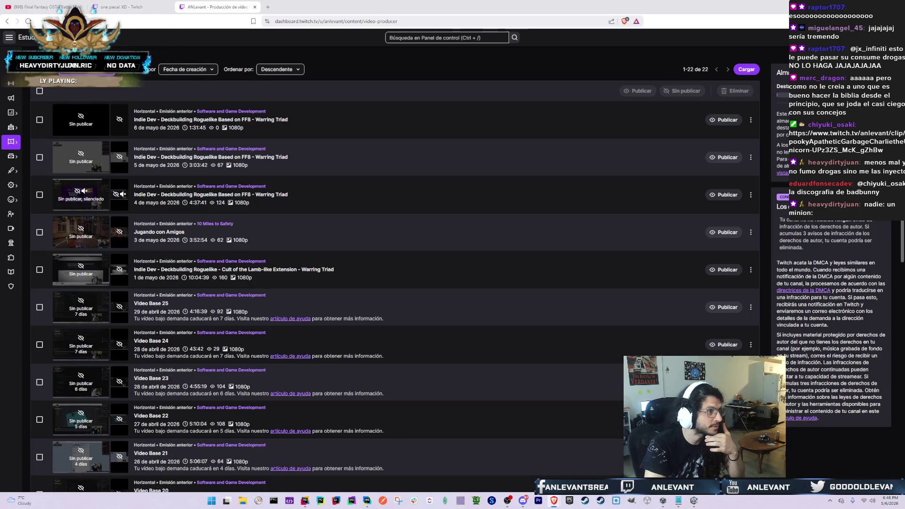
Step: Browse the Video Producer filter and sort options without changing them
left_click(97, 71)
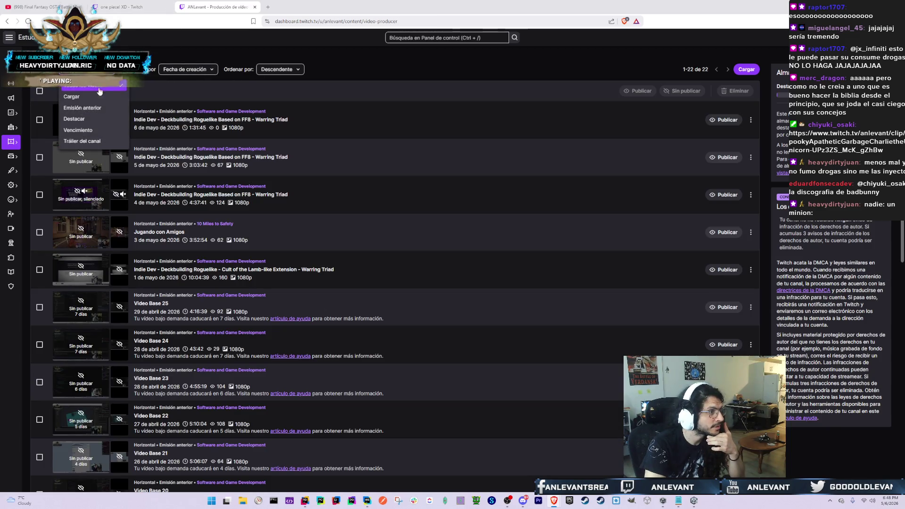
left_click(188, 69)
left_click(280, 69)
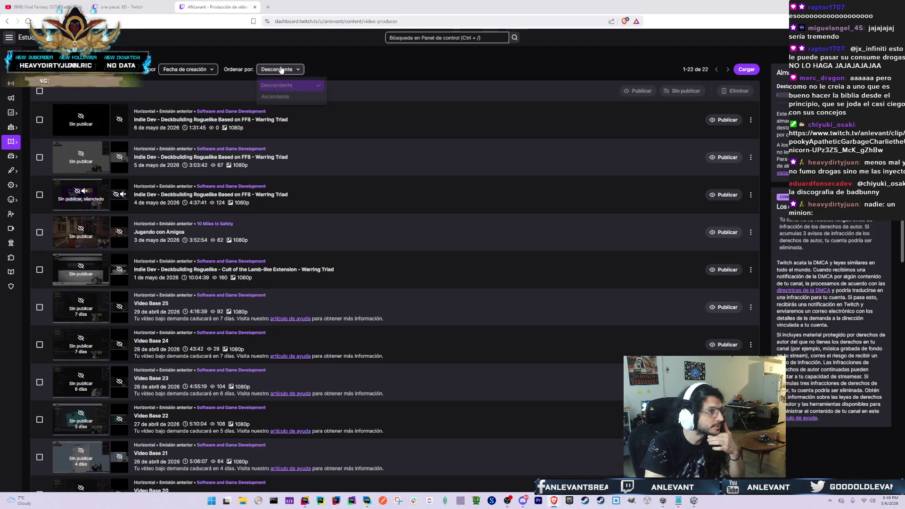
left_click(296, 71)
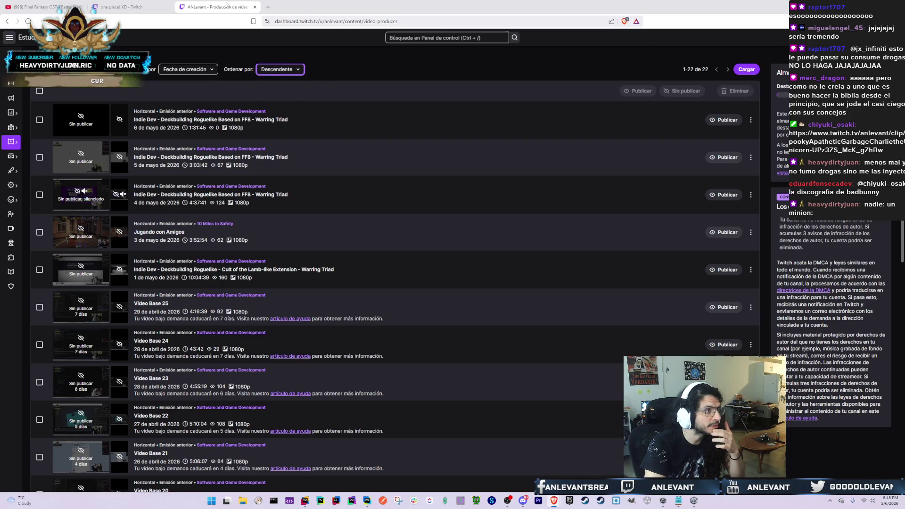
Step: Close the Producción de vídeo tab and remove the clip id from the address to load the channel
key("ctrl+w")
mouse_move(316, 21)
left_mouse_down()
mouse_move(542, 21)
mouse_move(352, 22)
left_mouse_up()
left_click(542, 22)
key("BackSpace")
key("Return")
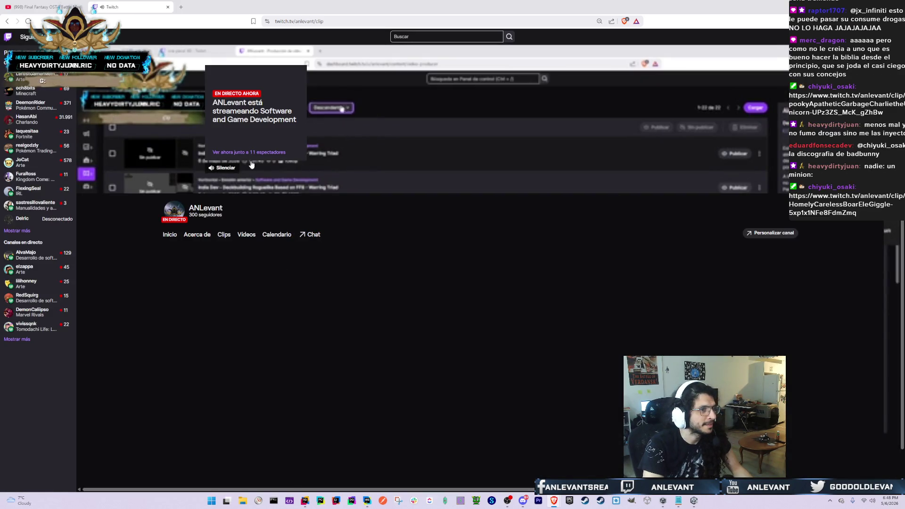
Step: Play a clip from the channel's Clips tab full screen, then close the Twitch tab
left_click(224, 234)
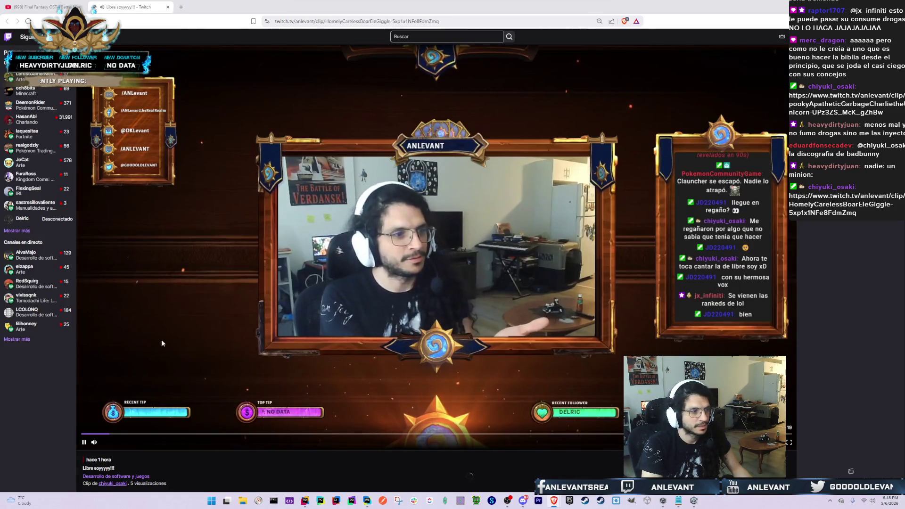
left_click(789, 443)
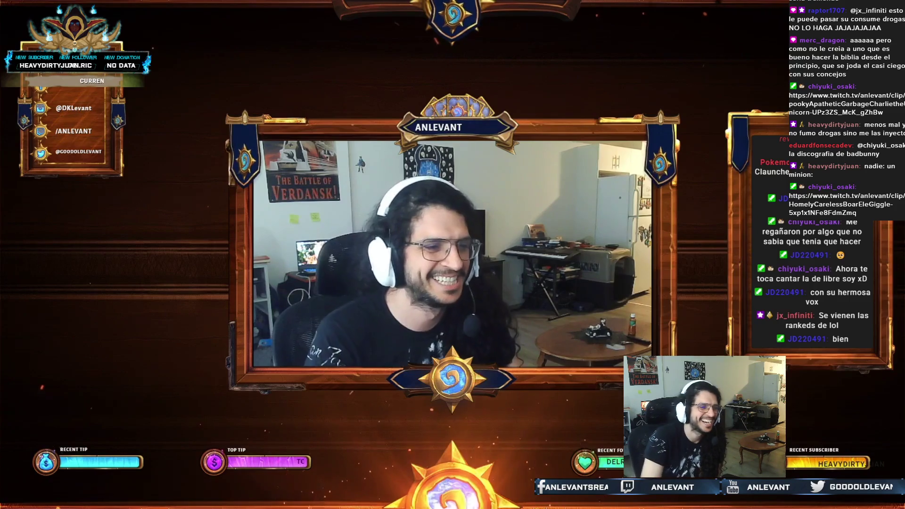
mouse_move(787, 439)
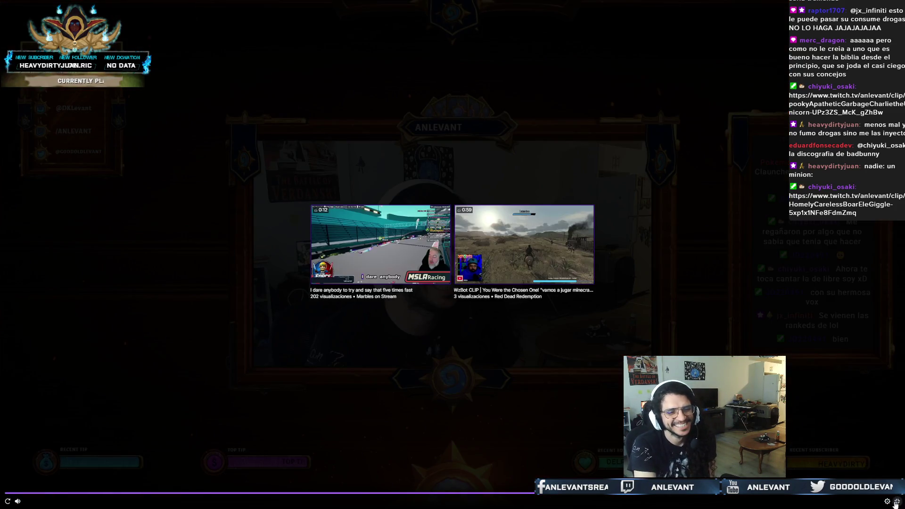
key("Escape")
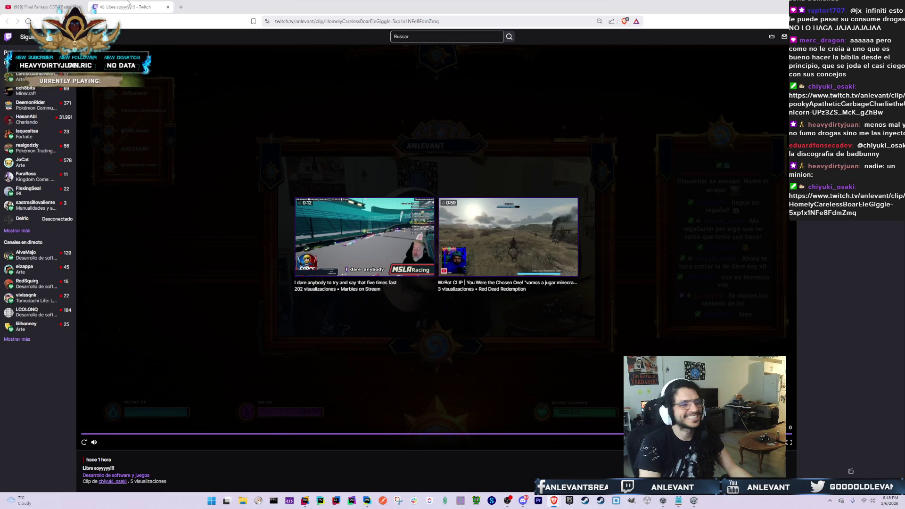
middle_click(146, 3)
key("alt+Tab")
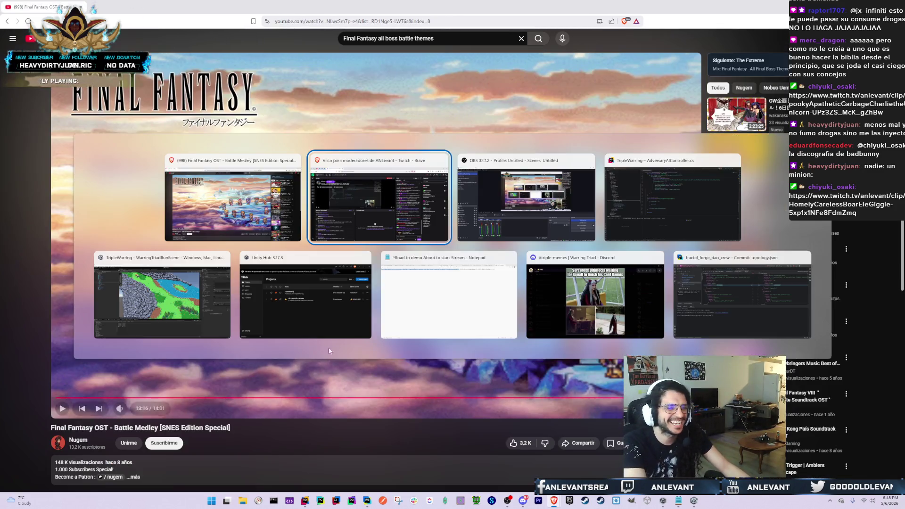
Step: Return to the YouTube window, then switch to the Unity editor
key("alt+shift+Tab")
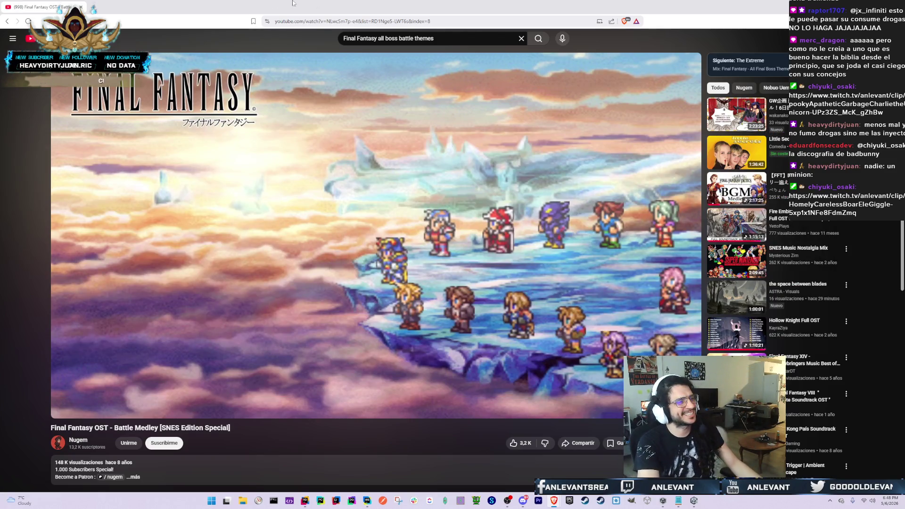
key("alt+Tab")
key("Tab")
key("Tab")
key("Tab")
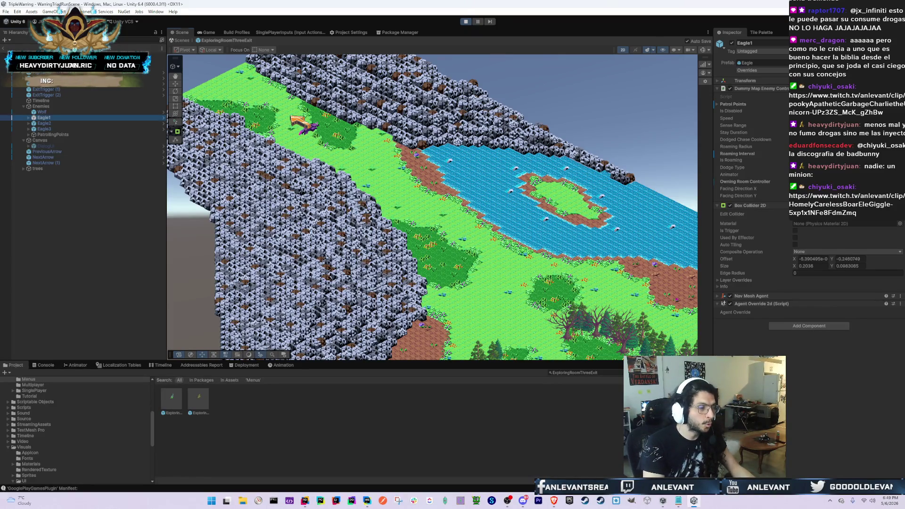
Step: Find the 'nextAttack =' assignment in Awake and put a breakpoint on line 29
key("alt+Tab")
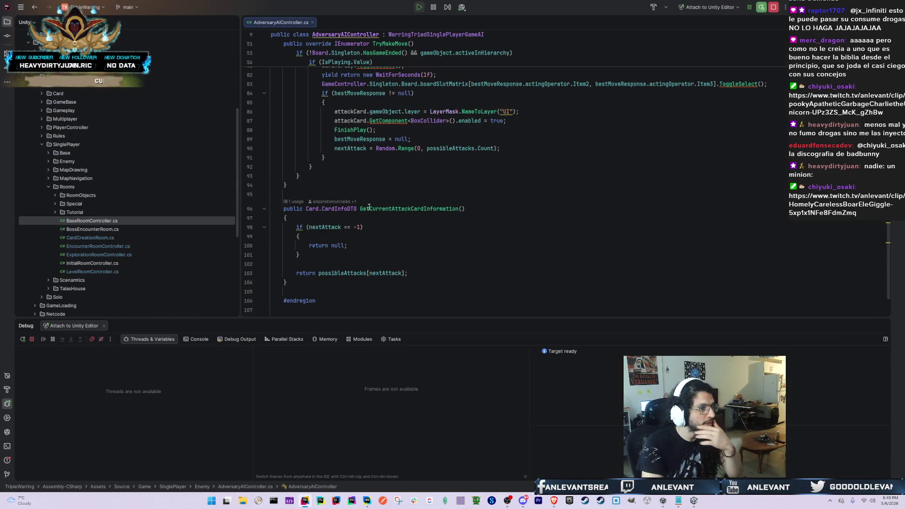
scroll(350, 133, "down", 1)
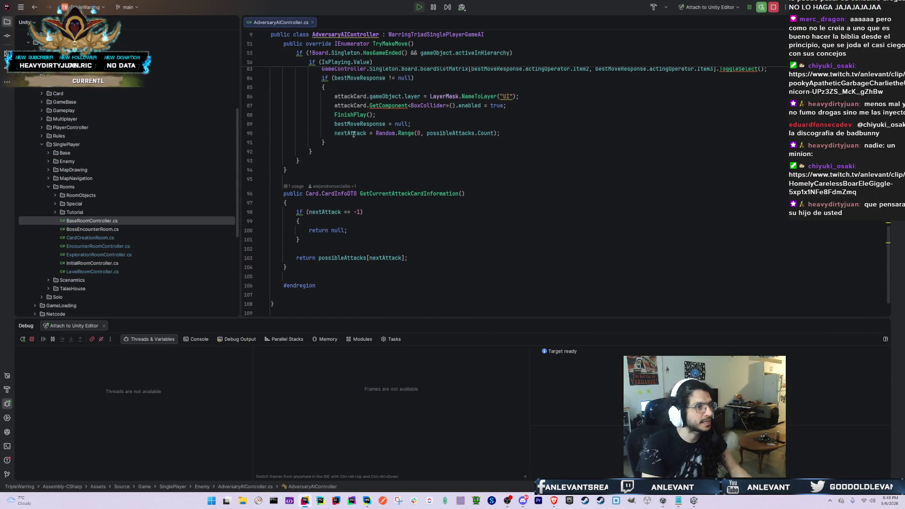
double_click(349, 133)
key("ctrl+f")
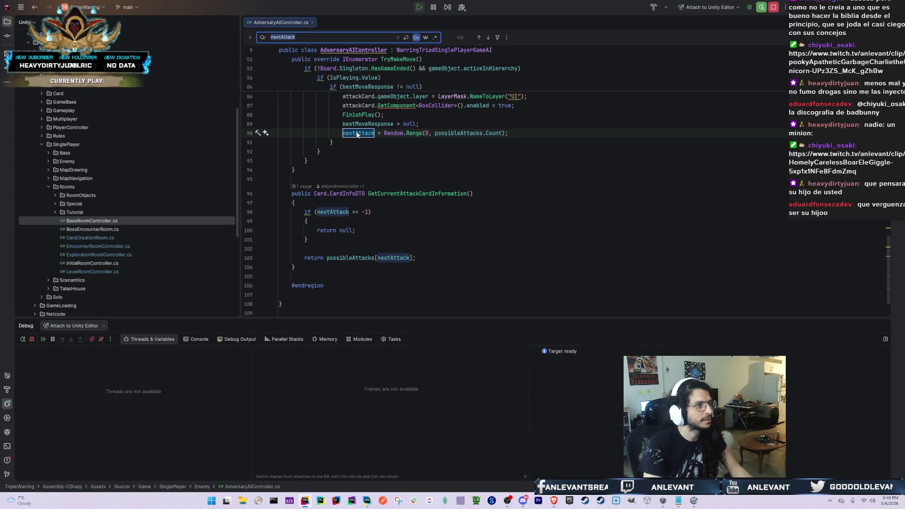
key("End")
type("=")
key("Return")
key("Return")
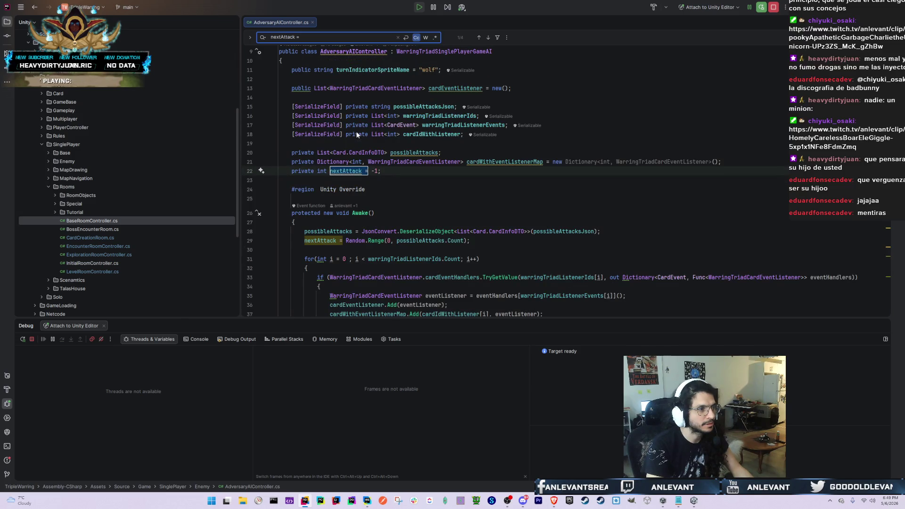
key("Return")
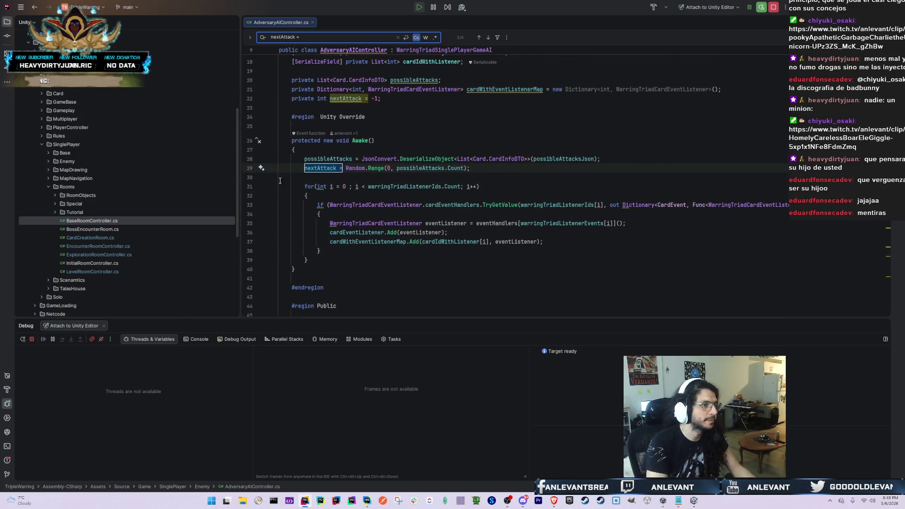
left_click(247, 171)
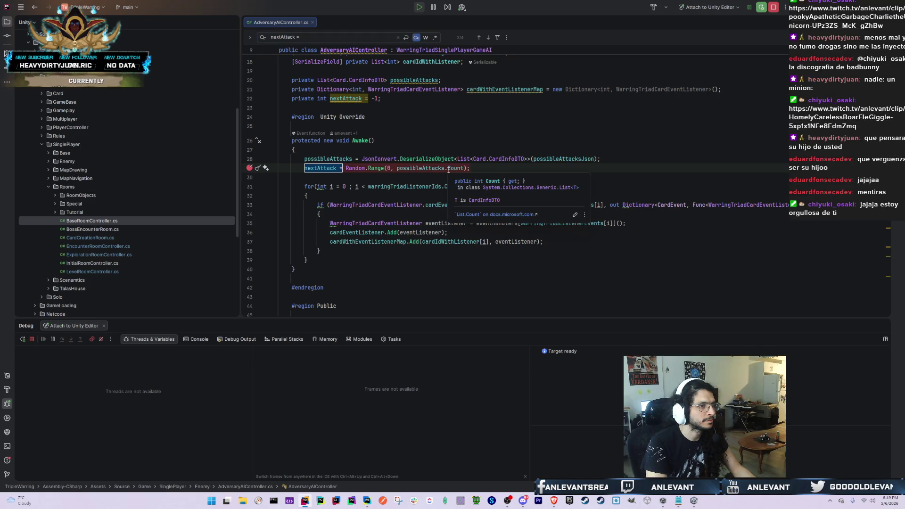
key("alt+Tab")
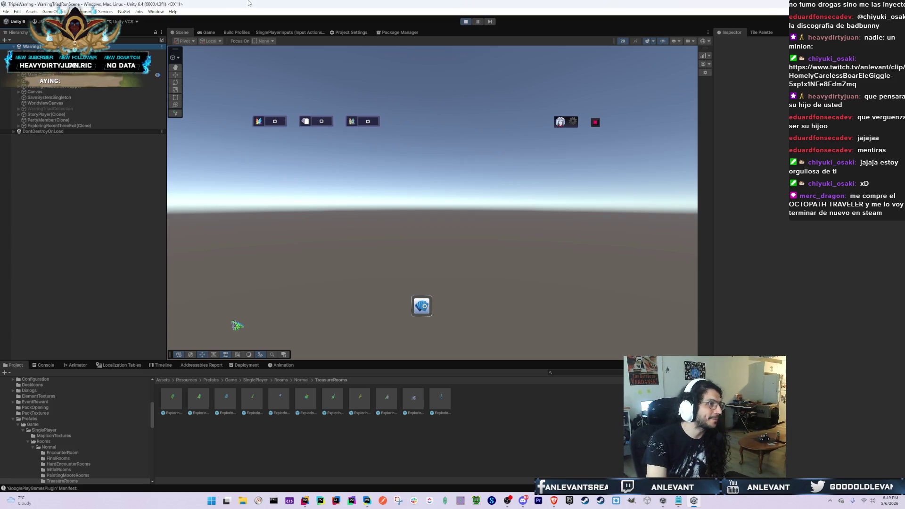
Step: Locate the loaded scene's asset in the Project window, then collapse the Rooms folders back up to Prefabs
right_click(42, 81)
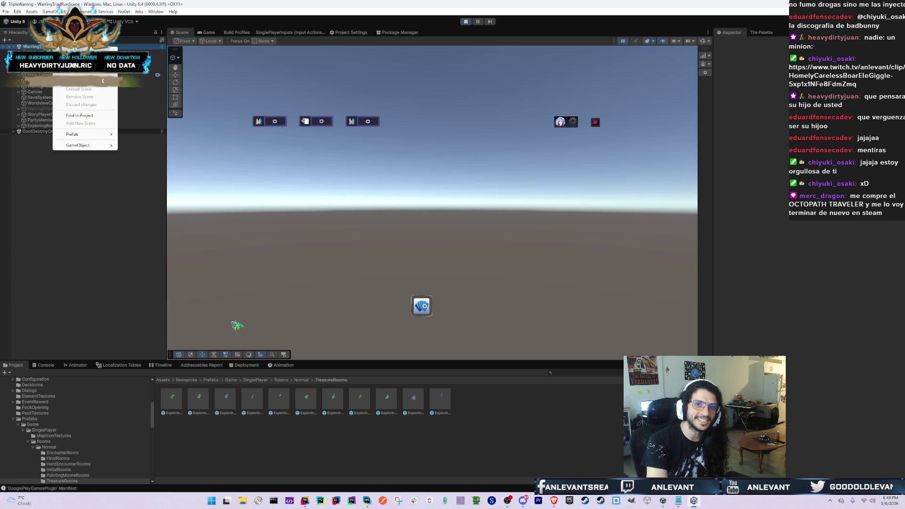
left_click(86, 116)
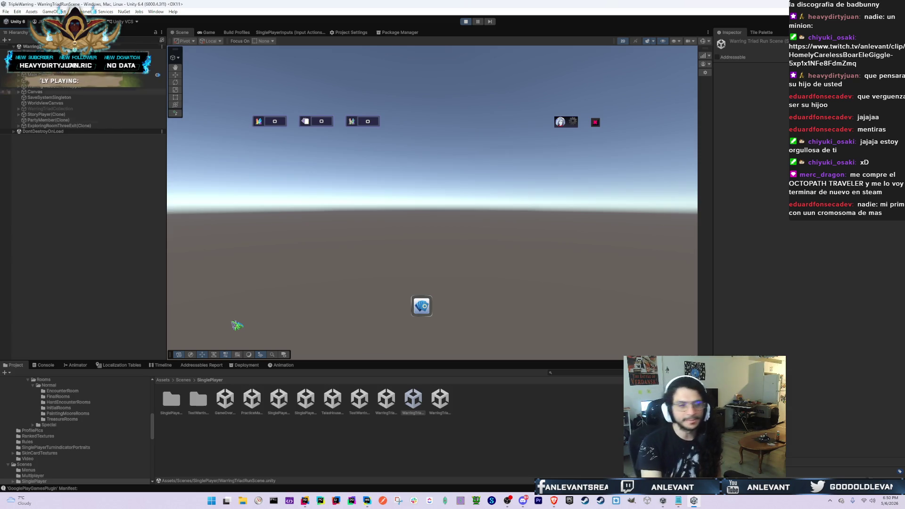
left_click(47, 364)
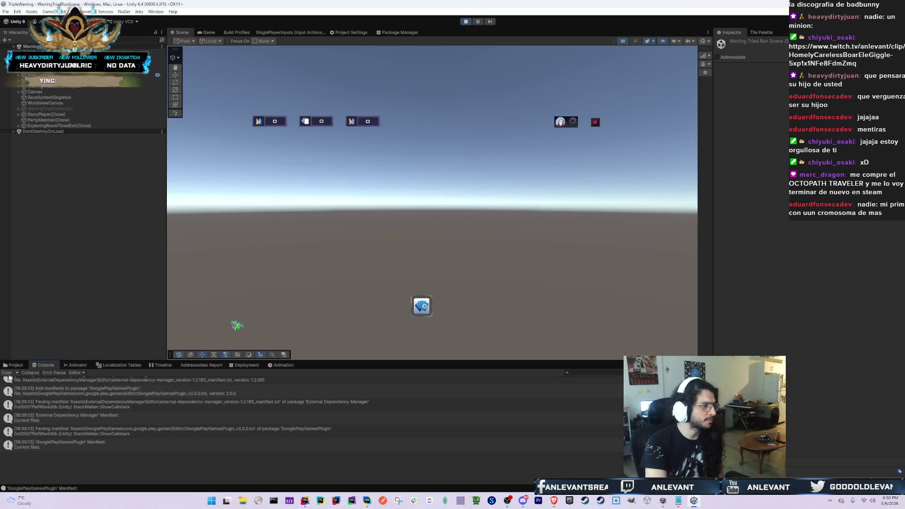
left_click(20, 364)
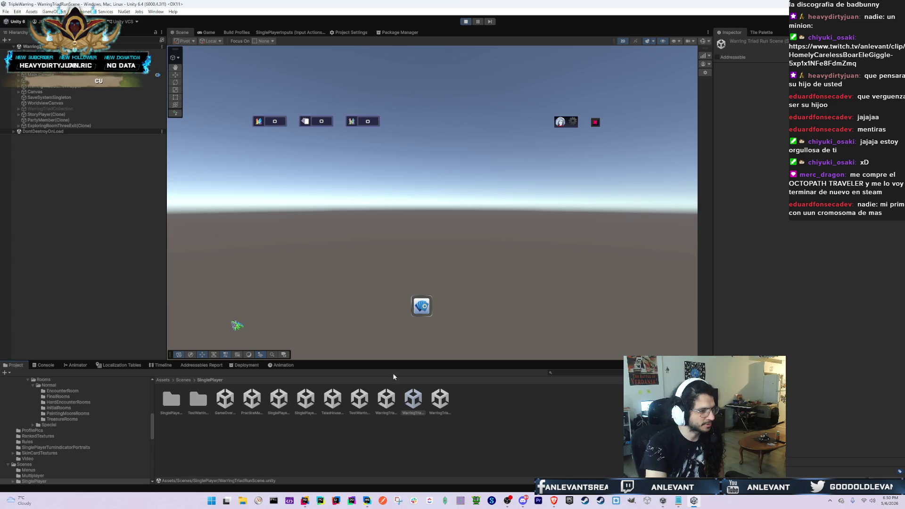
left_click(75, 402)
key("Left")
key("Left")
key("Left")
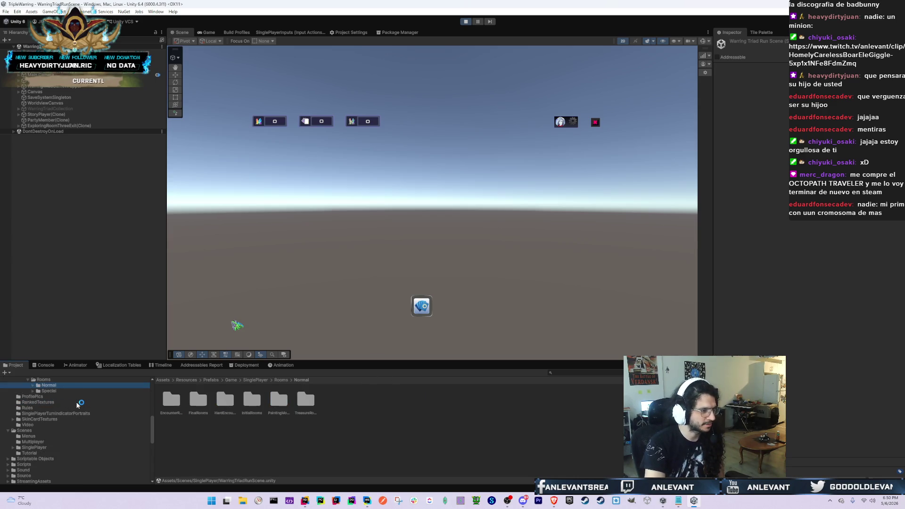
key("Left")
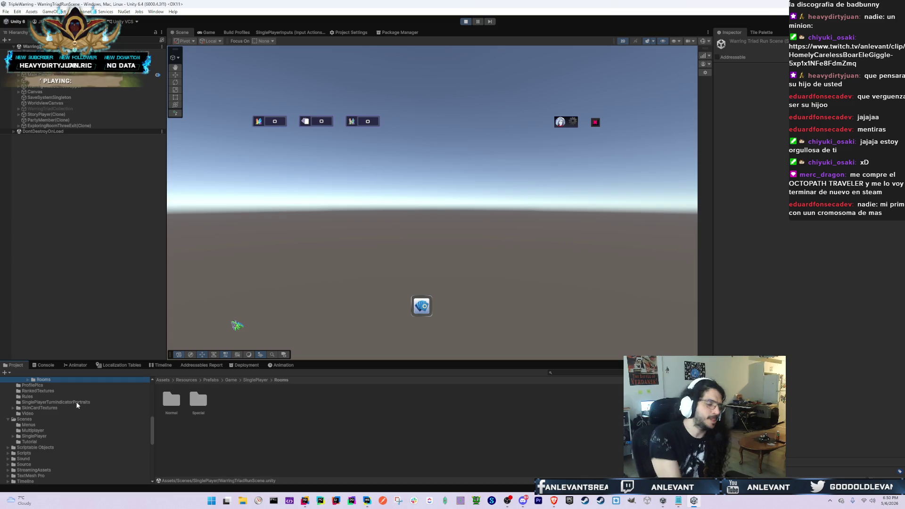
key("Left")
key("Left")
key("Left")
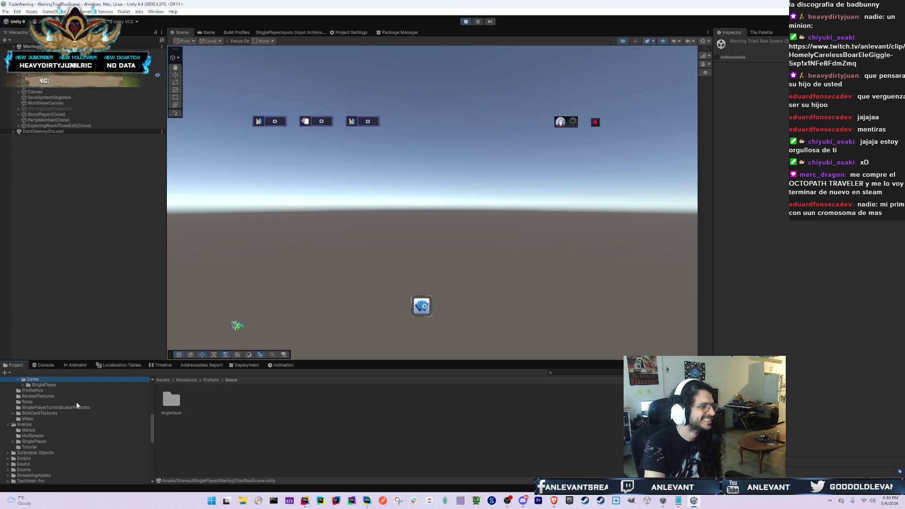
key("Left")
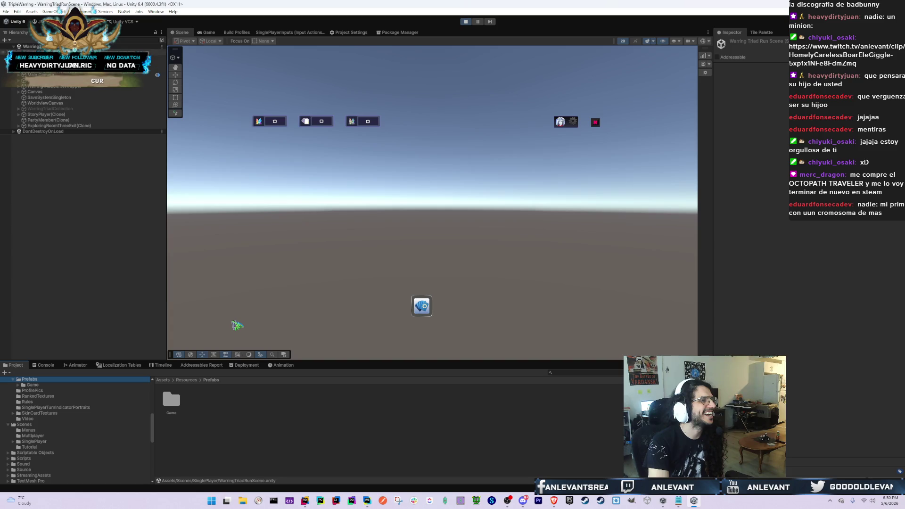
Step: Find the scene asset again and open LoginScene from Scenes > Menus
right_click(69, 46)
left_click(100, 115)
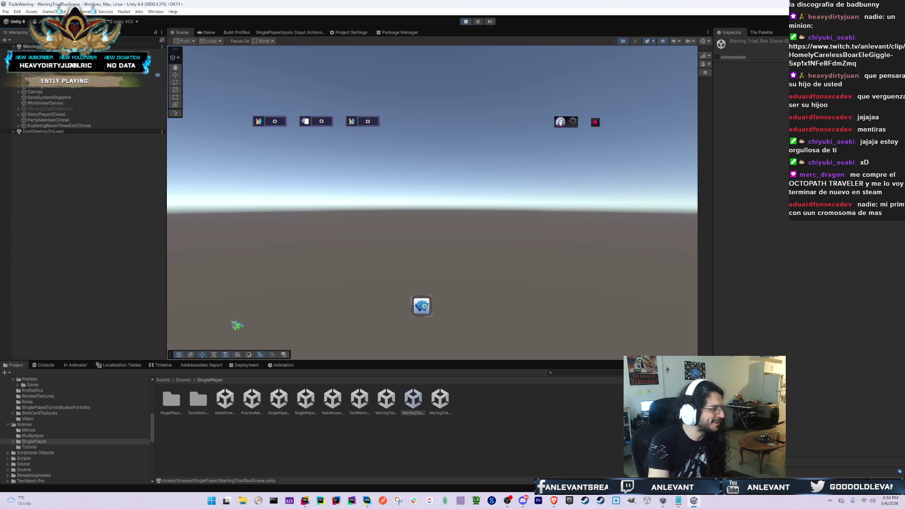
left_click(30, 430)
left_click(227, 406)
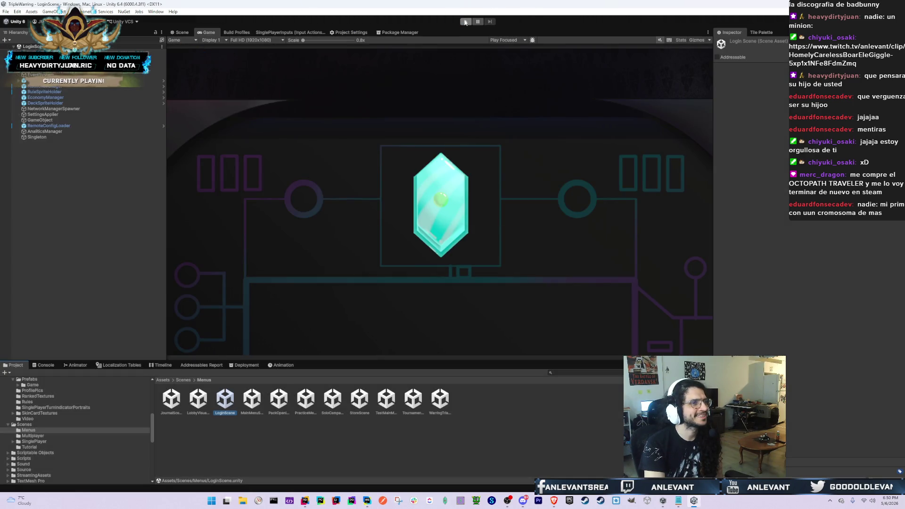
Step: Start play mode from LoginScene and glance at the Console
left_click(466, 21)
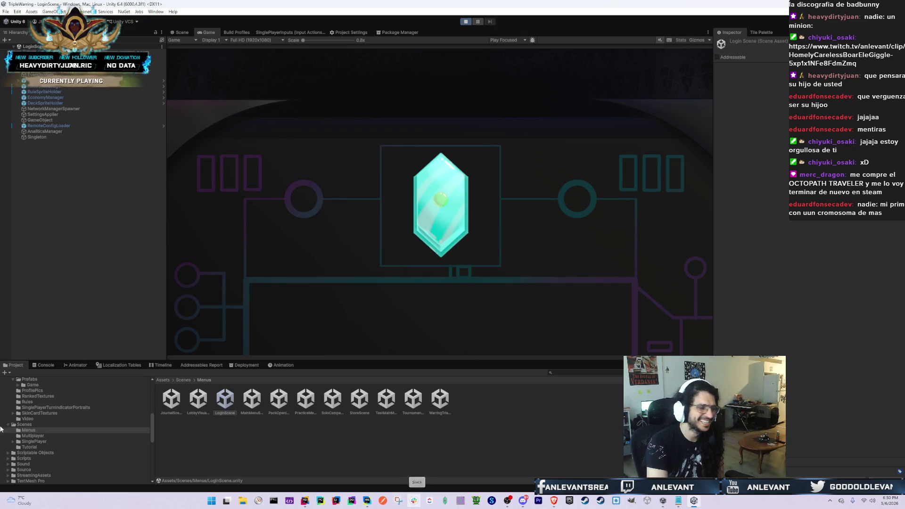
left_click(35, 367)
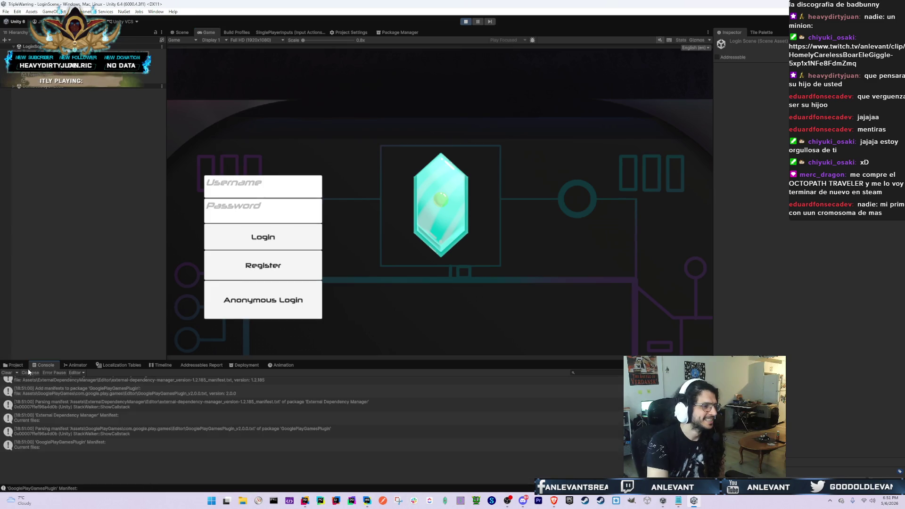
left_click(14, 365)
Step: Log in with the username and account password, check the Console, then bring Rider forward
left_click(252, 188)
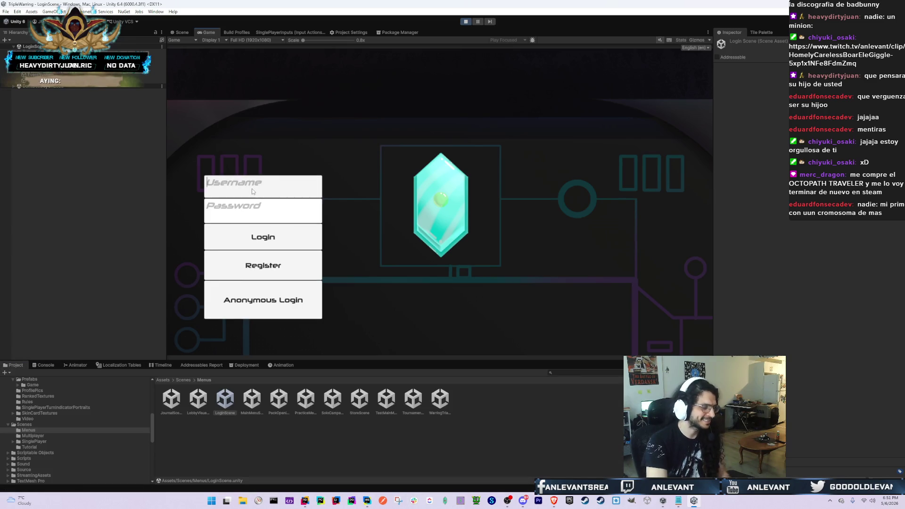
type("admin")
left_click(293, 213)
type("***********")
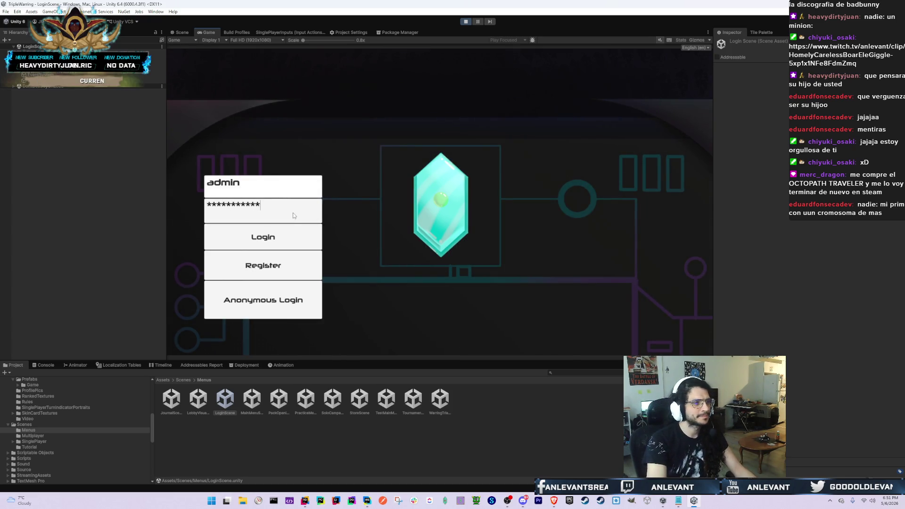
key("Return")
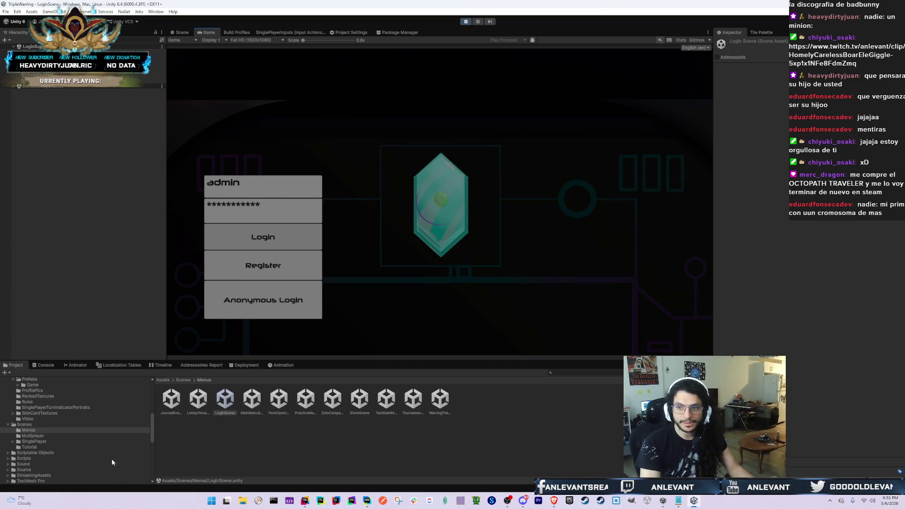
left_click(41, 365)
left_click(305, 500)
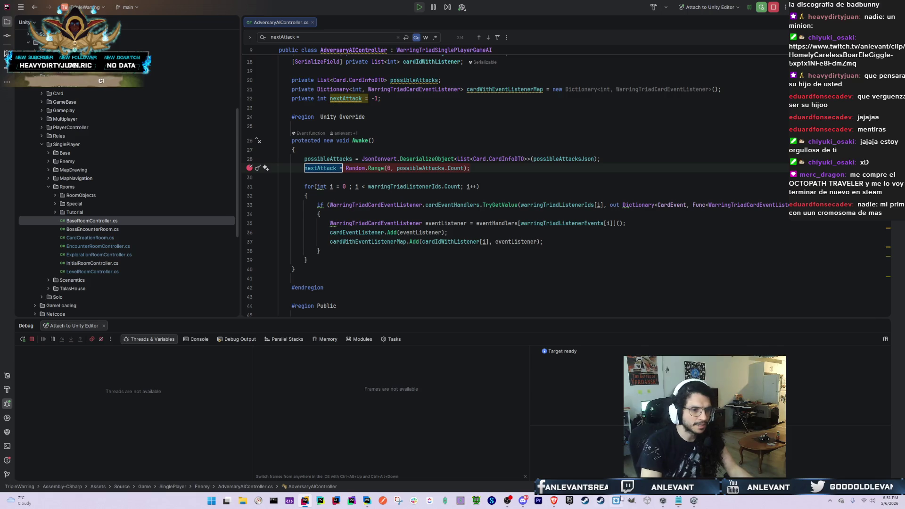
Step: Scroll AdversaryAIController.cs to TryMakeMove at line 59, then return to Unity's main menu
key("alt+Tab")
key("alt+Tab")
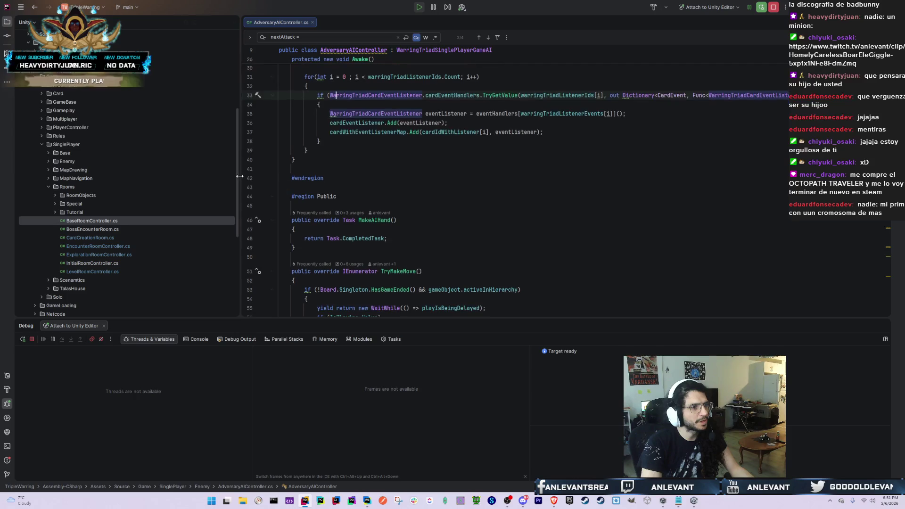
scroll(307, 230, "down", 4)
left_click(307, 231)
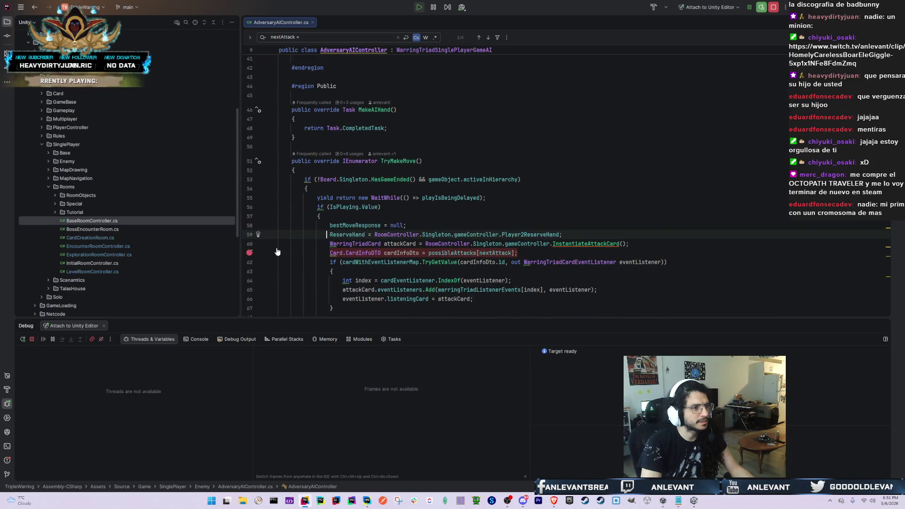
scroll(436, 190, "down", 12)
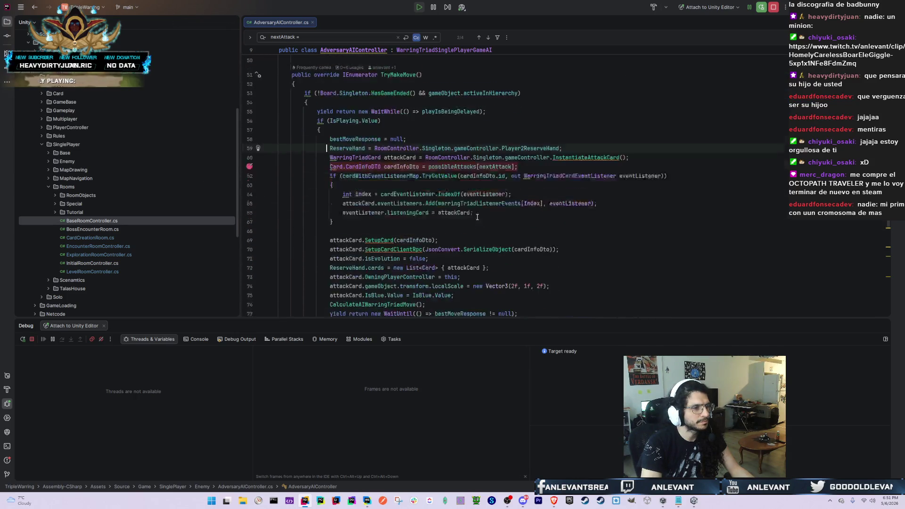
key("alt+Tab")
left_click(362, 236)
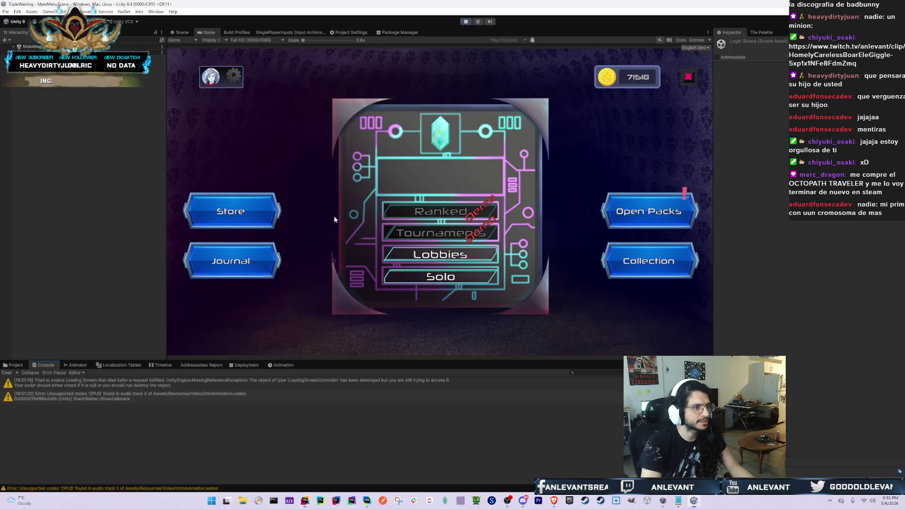
Step: Launch a campaign run from the Solo choices and switch to Rider while it loads
left_click(7, 372)
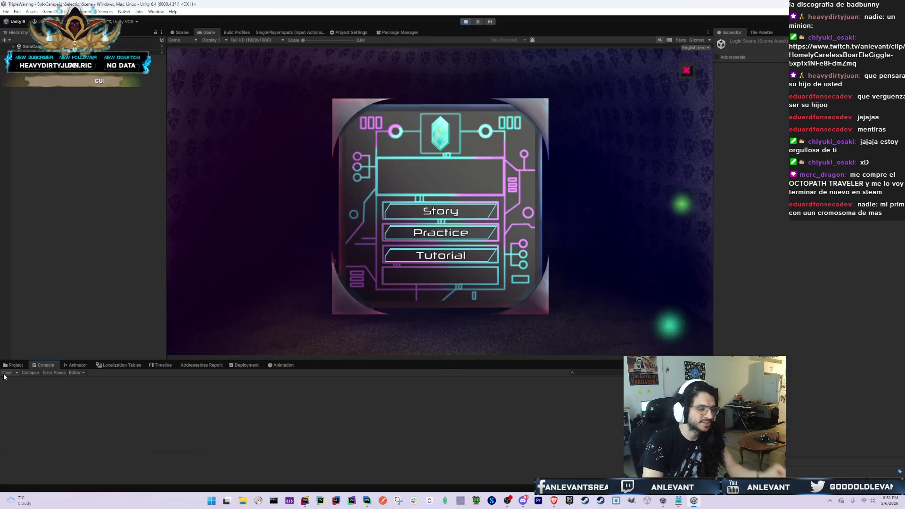
left_click(425, 212)
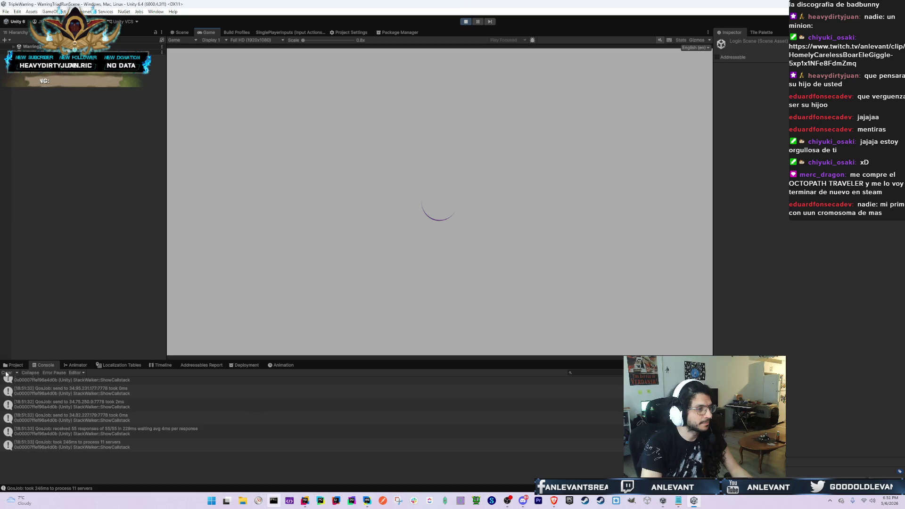
left_click(305, 505)
scroll(389, 192, "up", 10)
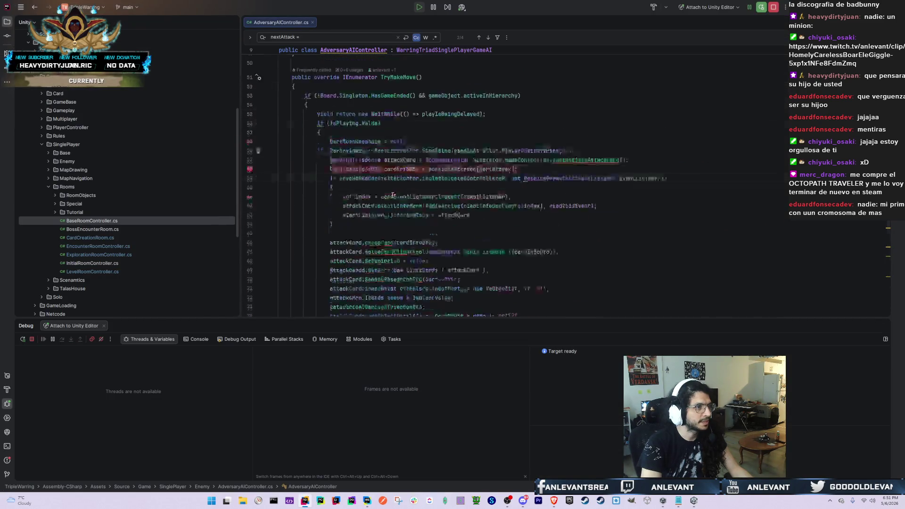
Step: Open EncounterRoomController.cs through Search Everywhere using 'Encou'
key("alt+Tab")
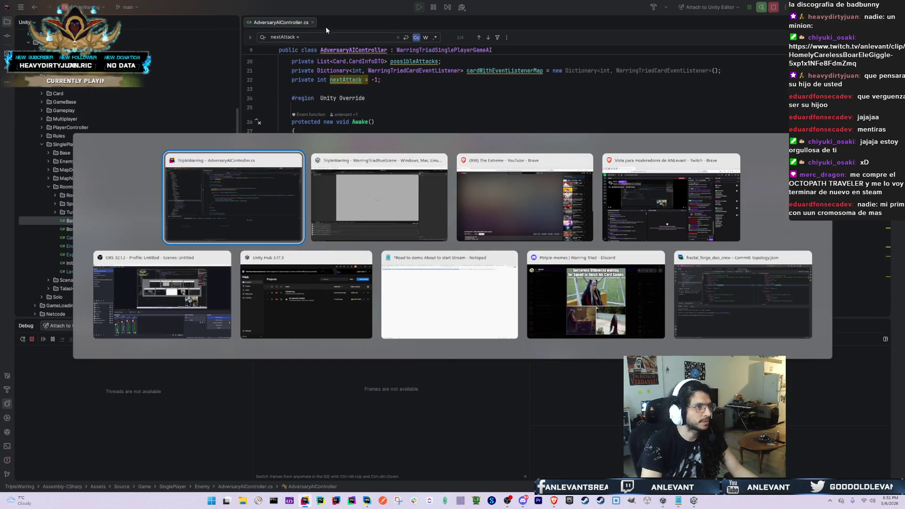
key("alt+Tab")
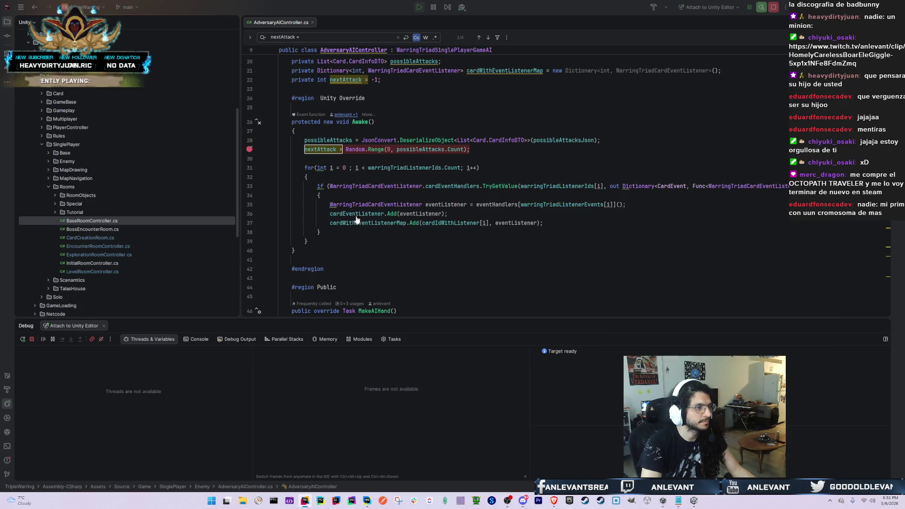
mouse_move(282, 5)
left_mouse_down()
mouse_move(904, 94)
mouse_move(836, 144)
mouse_move(646, 158)
mouse_move(427, 3)
left_mouse_up()
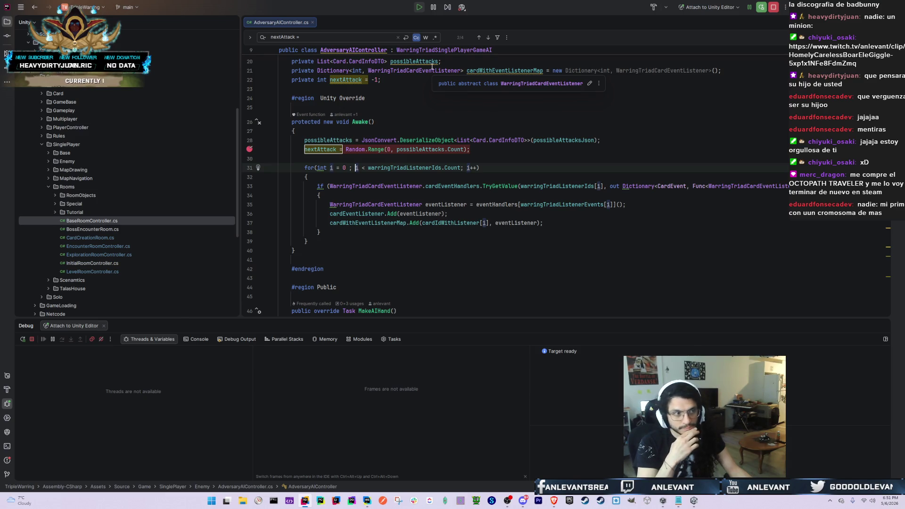
key("ctrl+t")
type("Encou")
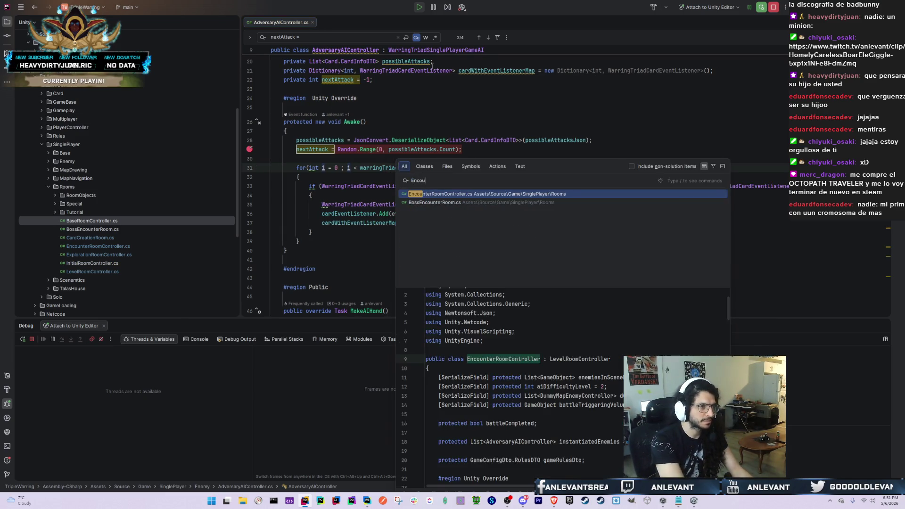
key("Return")
scroll(394, 139, "down", 3)
scroll(394, 138, "up", 10)
key("alt+Tab")
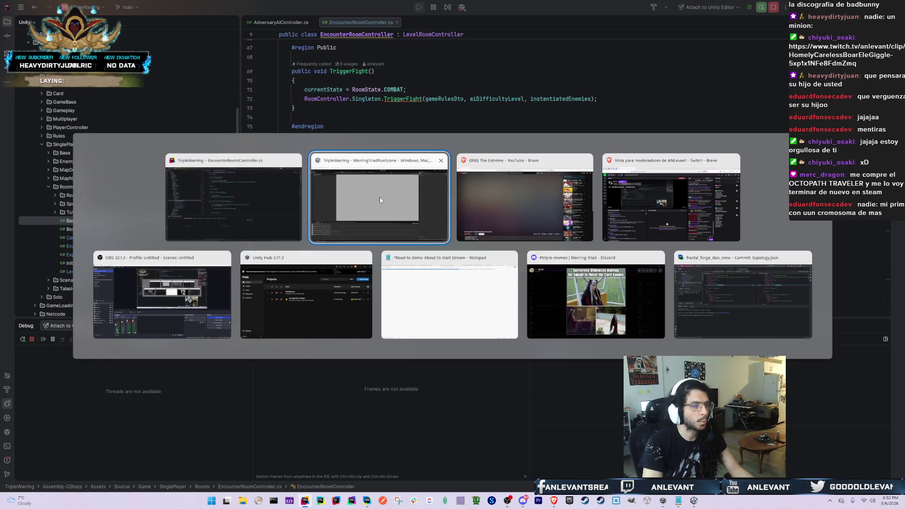
key("Escape")
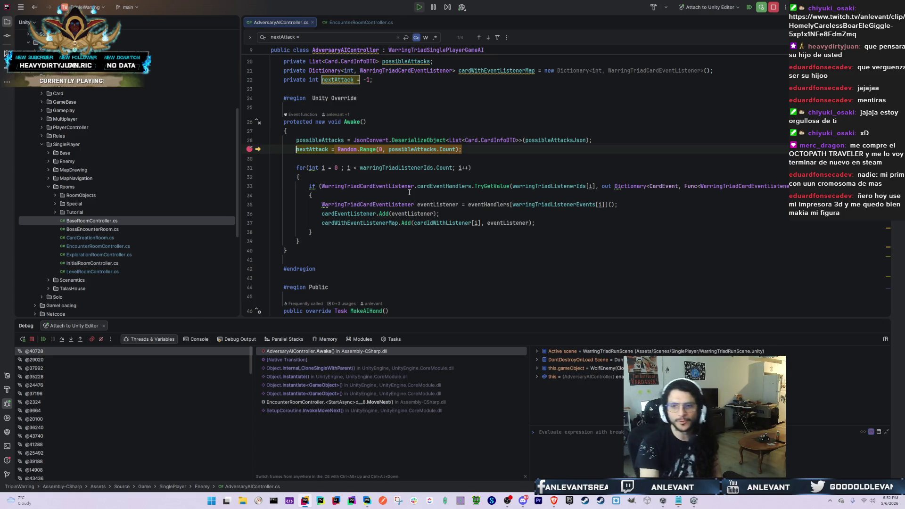
Step: Step to line 31, confirm possibleAttacks holds 2 entries, remove the line-29 breakpoint and resume
left_click(351, 214)
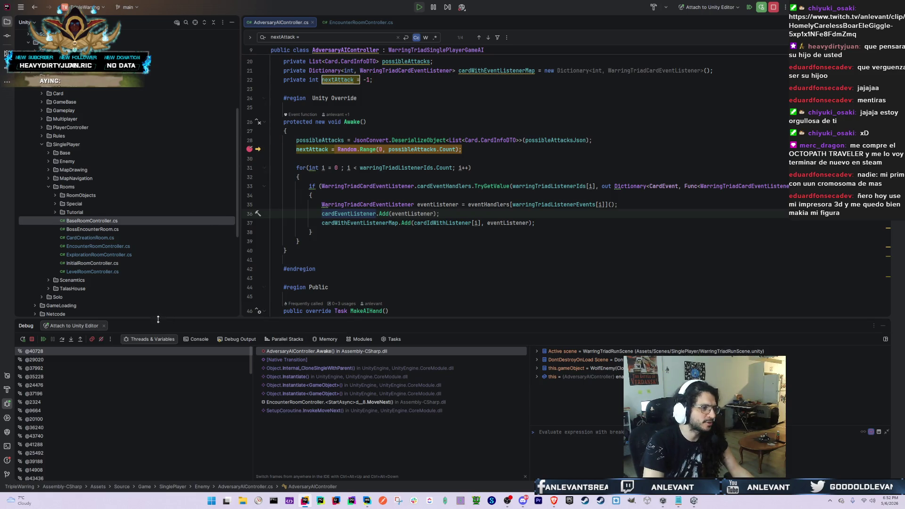
left_click(62, 340)
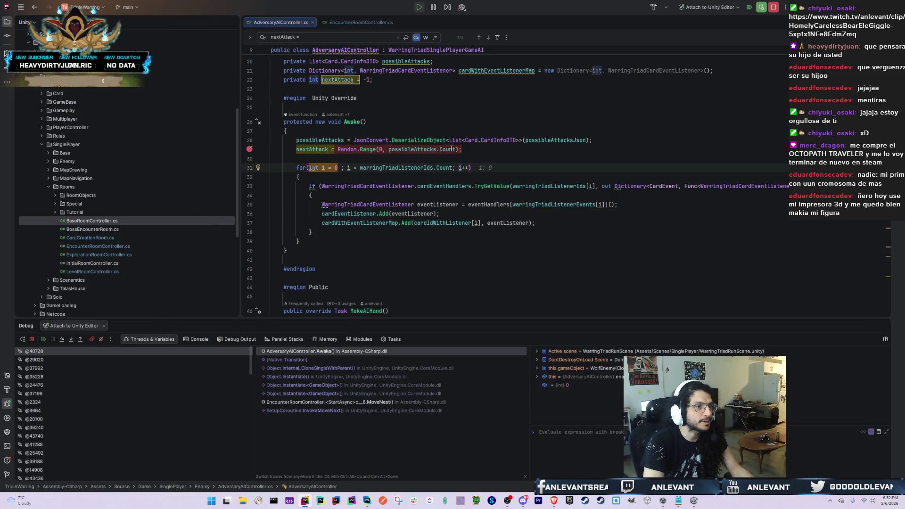
mouse_move(431, 146)
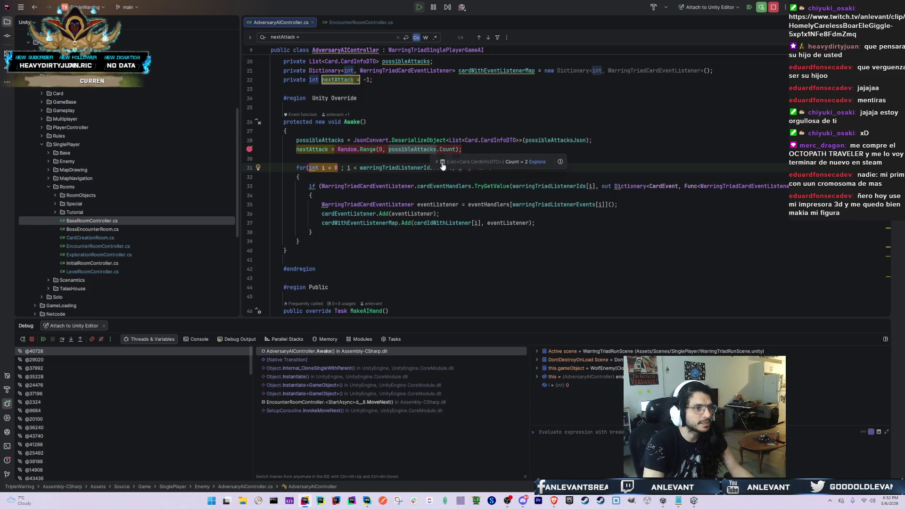
left_click(352, 140)
left_click(250, 149)
left_click(43, 339)
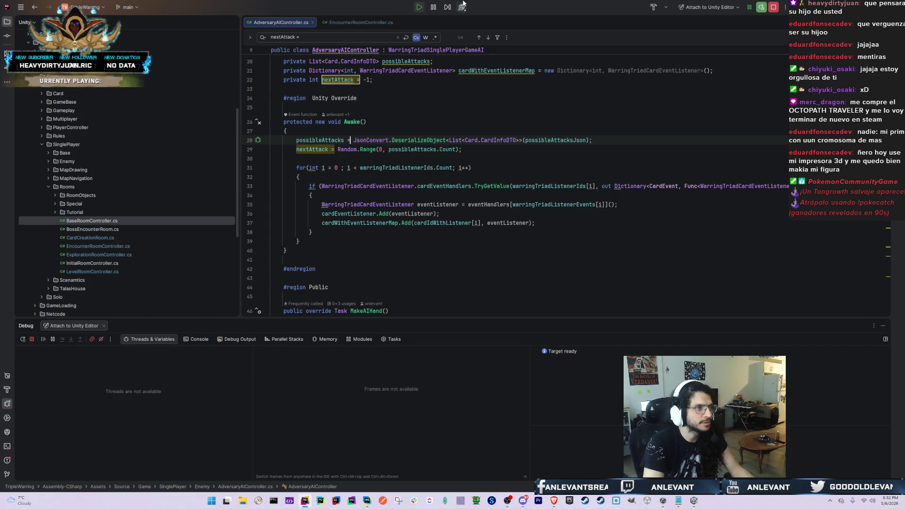
Step: Show the EncounterRoomController.cs tab, then return to the running game in Unity
left_click(355, 24)
key("alt+Tab")
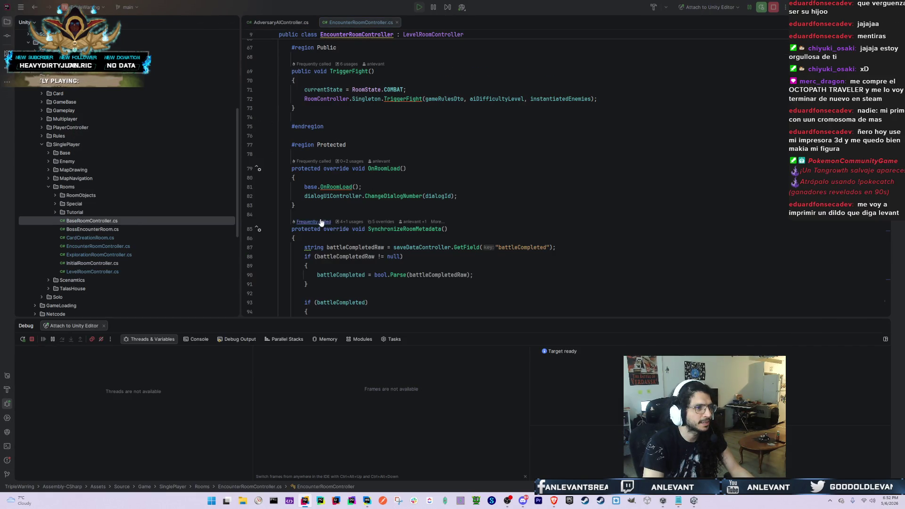
key("alt+Tab")
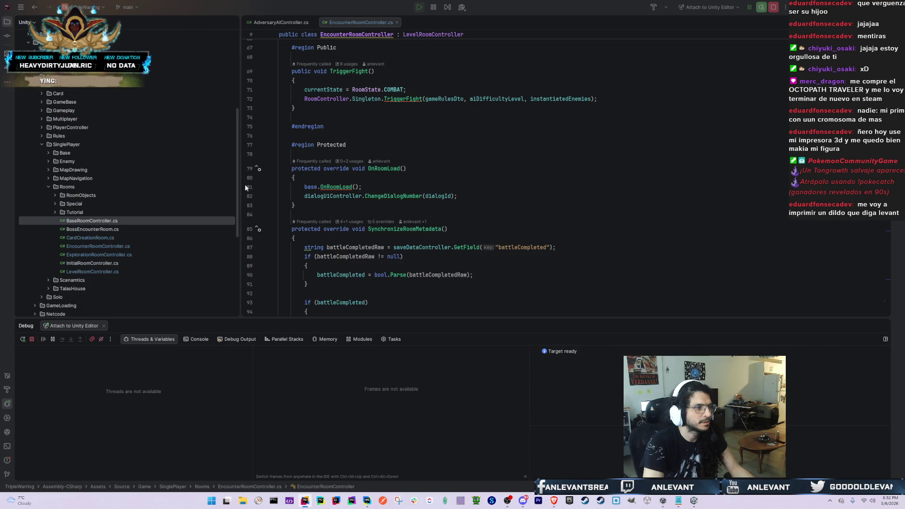
key("alt+Tab")
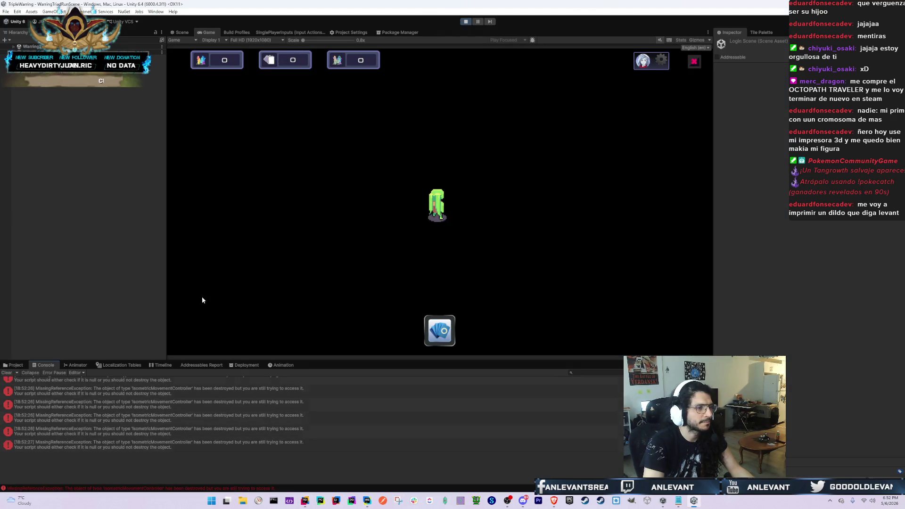
Step: Exit the run via the red X, clear the Console, start Solo Practice, and bring Rider forward
left_click(693, 61)
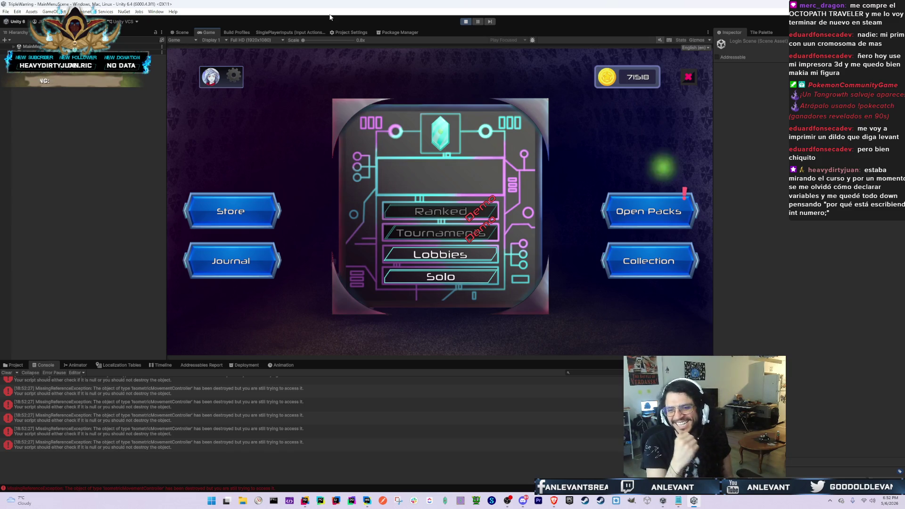
left_click(13, 374)
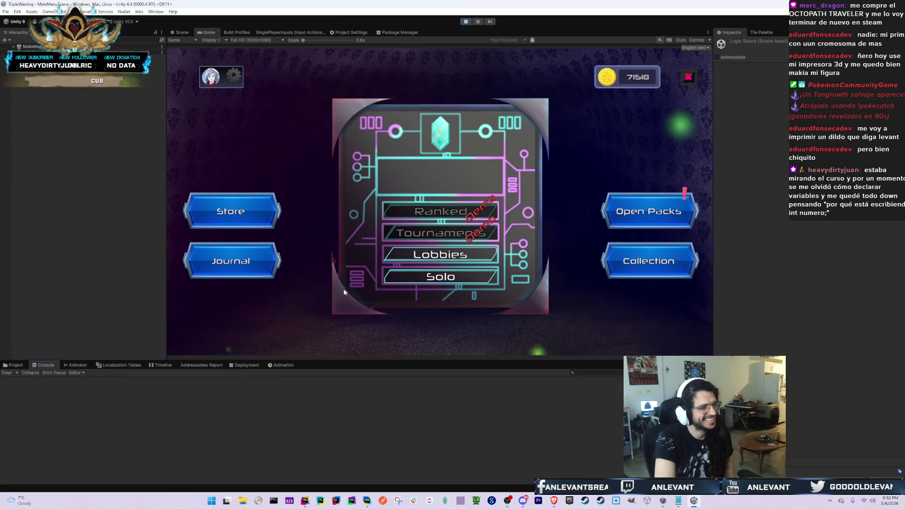
left_click(406, 277)
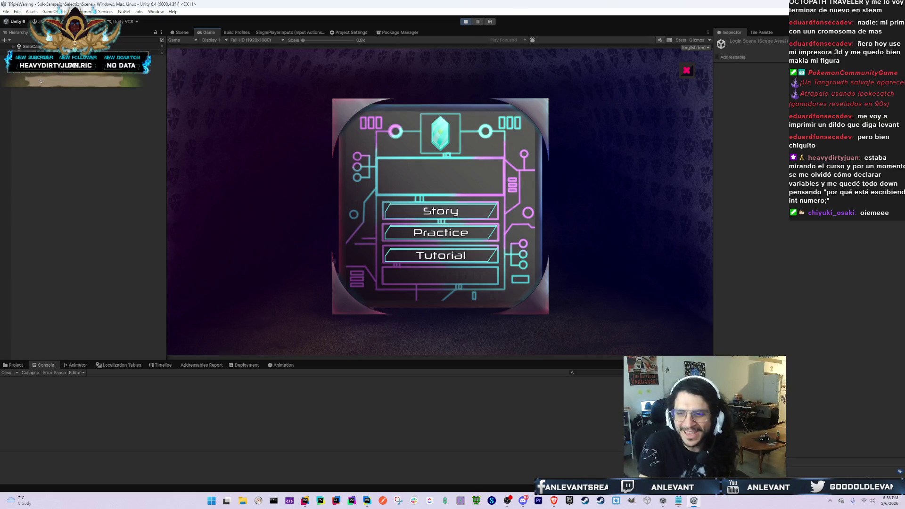
left_click(454, 240)
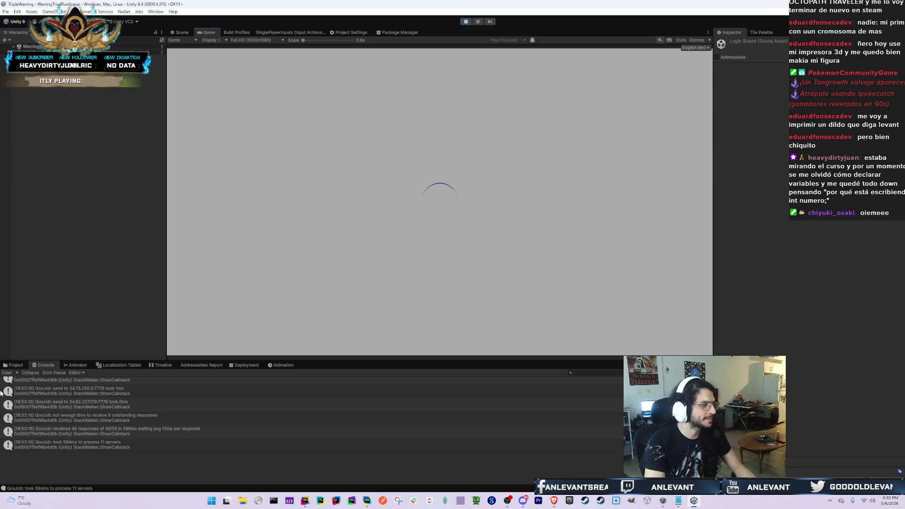
left_click(312, 503)
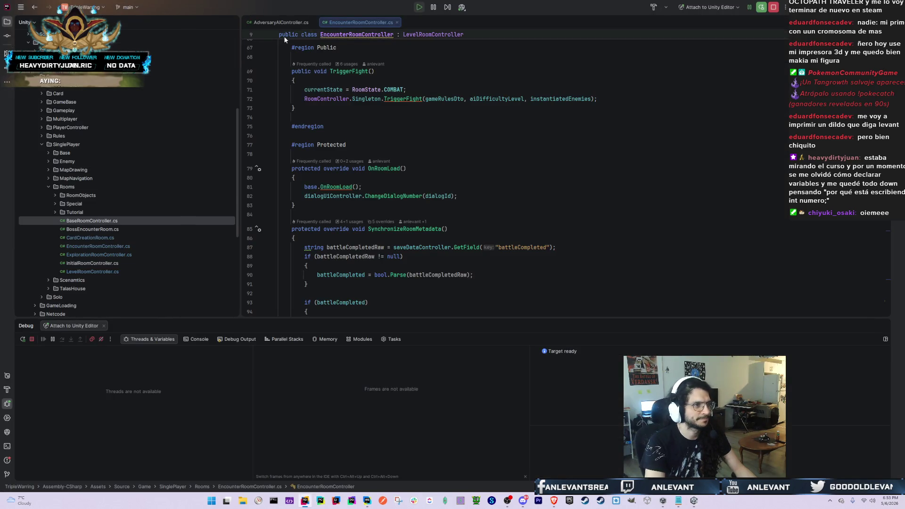
Step: Add a breakpoint on the base.Start() line, resume the game, then remove the breakpoint
scroll(407, 105, "up", 10)
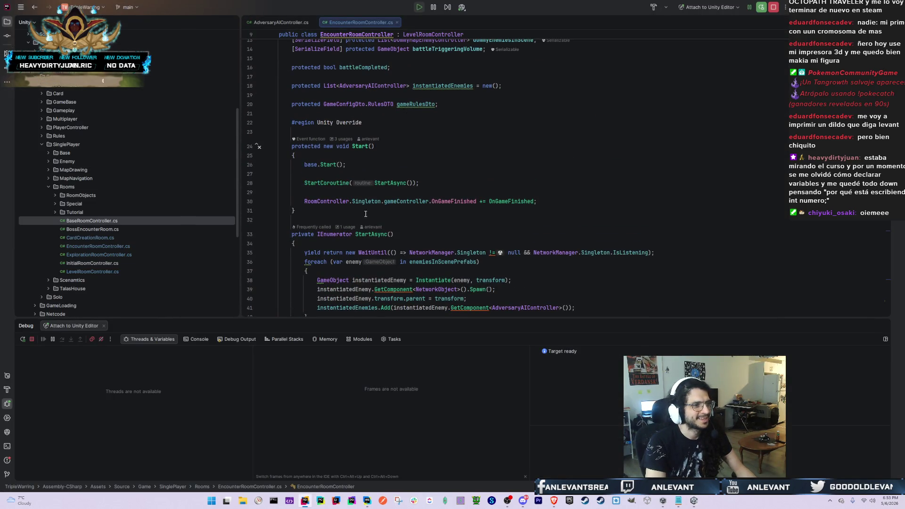
left_click(514, 206)
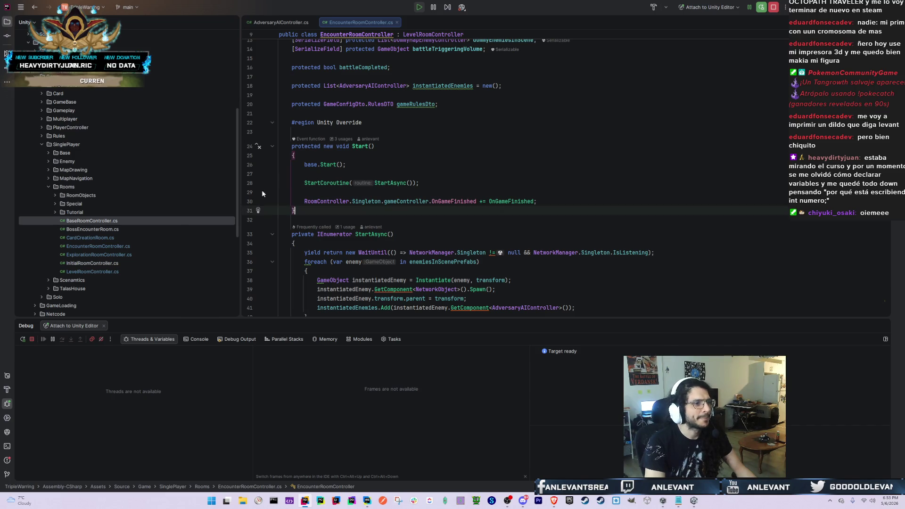
left_click(396, 183)
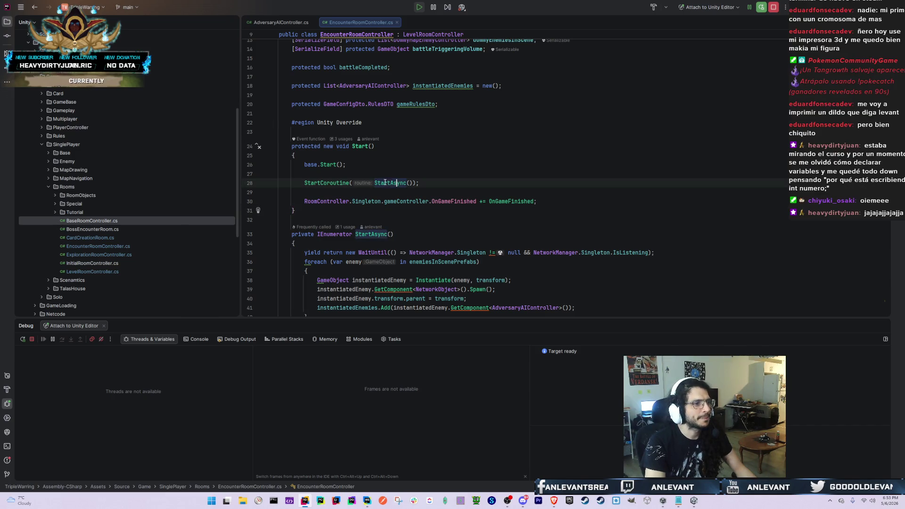
left_click(250, 166)
scroll(384, 252, "down", 15)
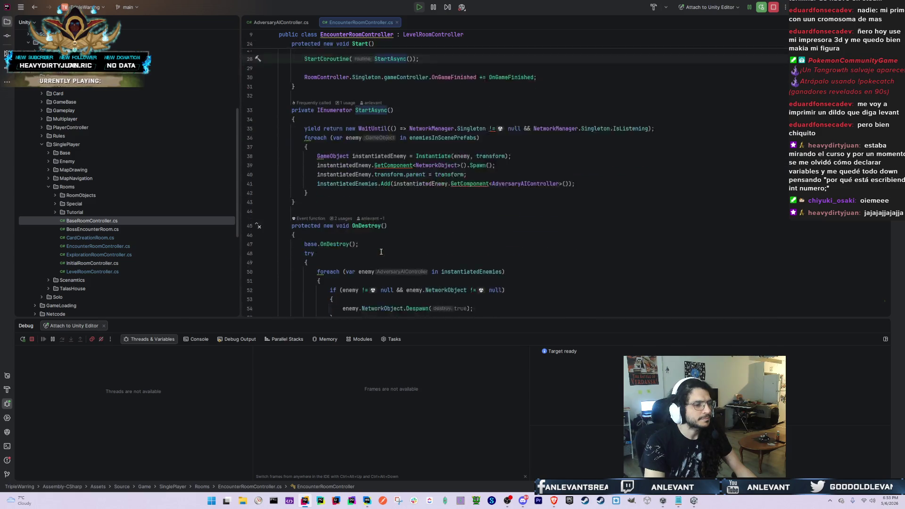
scroll(368, 236, "down", 12)
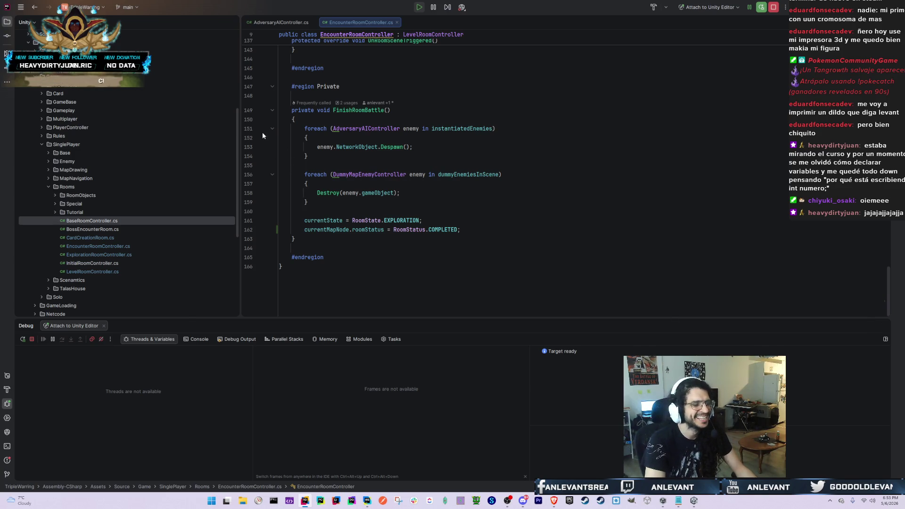
scroll(255, 133, "up", 12)
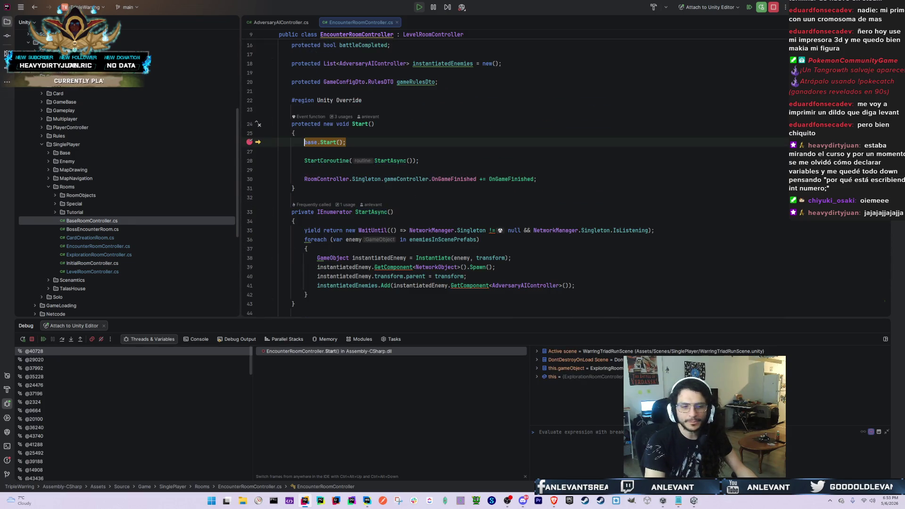
left_click(42, 339)
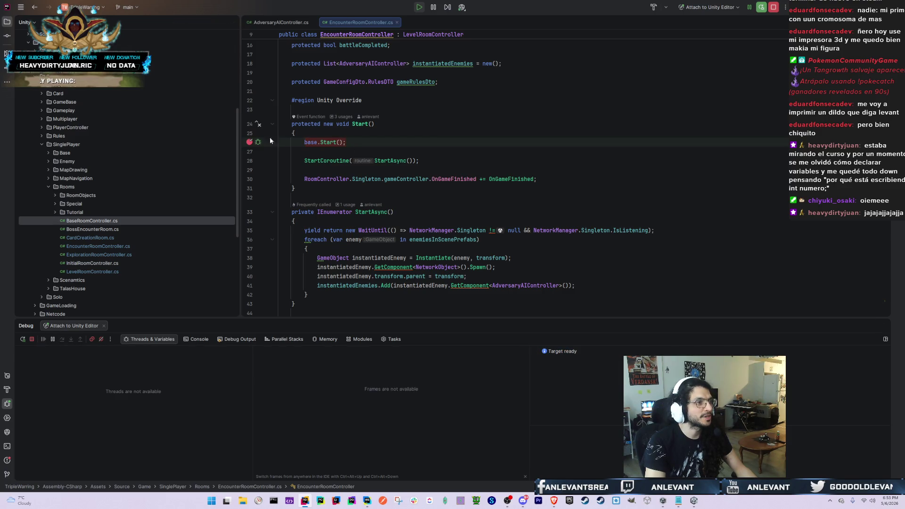
left_click(249, 142)
Step: Open RoomController.cs via Search Everywhere and close the AdversaryAIController and EncounterRoomController tabs
left_click(376, 124)
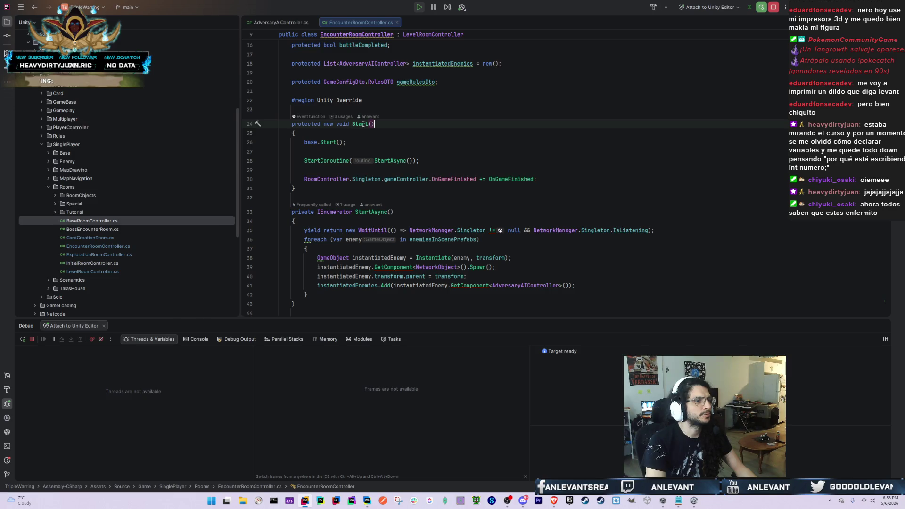
key("shift")
key("shift")
type("Encoun")
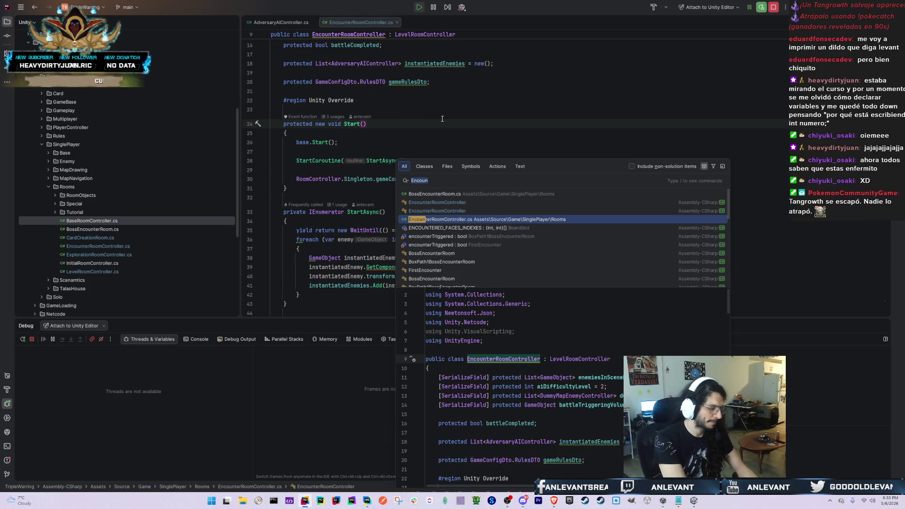
type("RoomController")
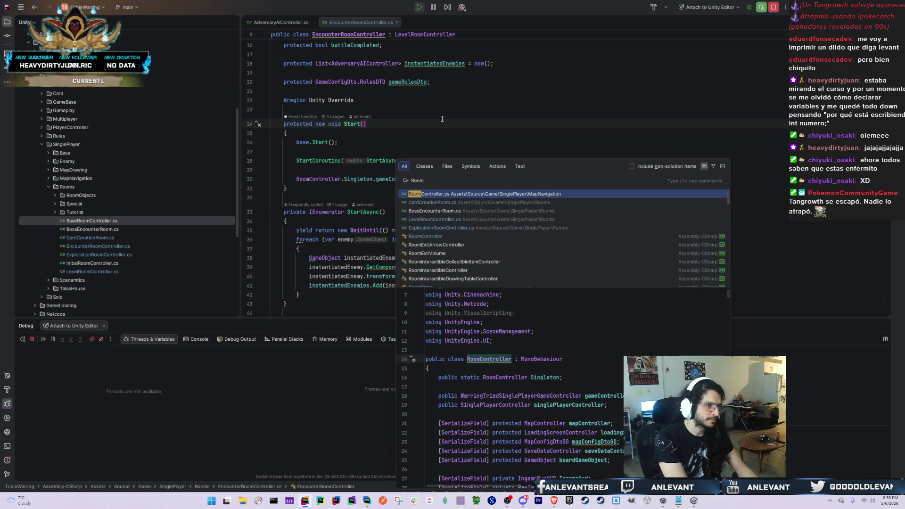
key("Return")
middle_click(296, 23)
middle_click(262, 23)
Step: Review RoomController.cs's uncommitted changes in Commit, then search 'ChangeRoom' to reach ChangeRoom
left_click(7, 35)
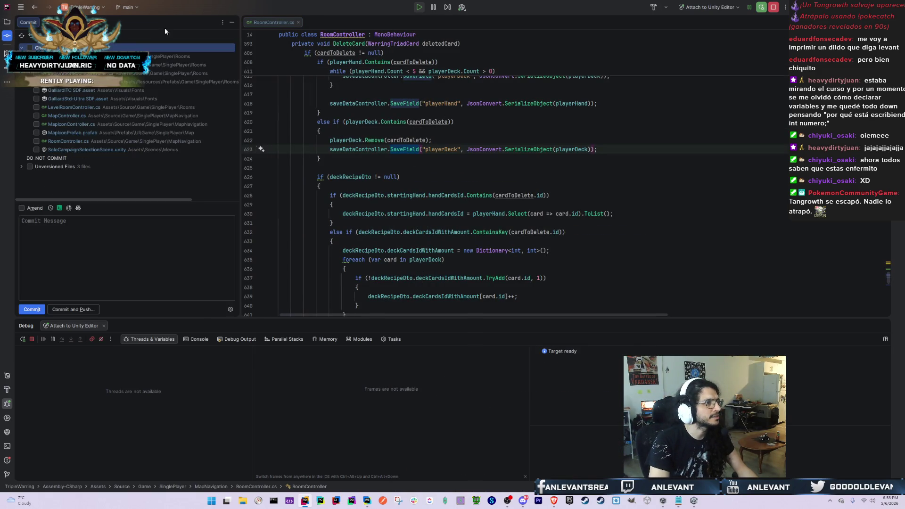
double_click(66, 141)
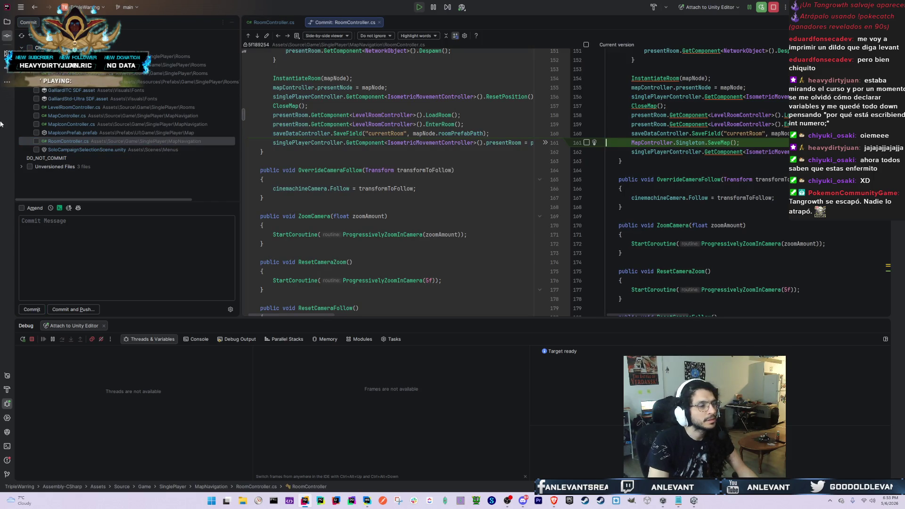
left_click(7, 22)
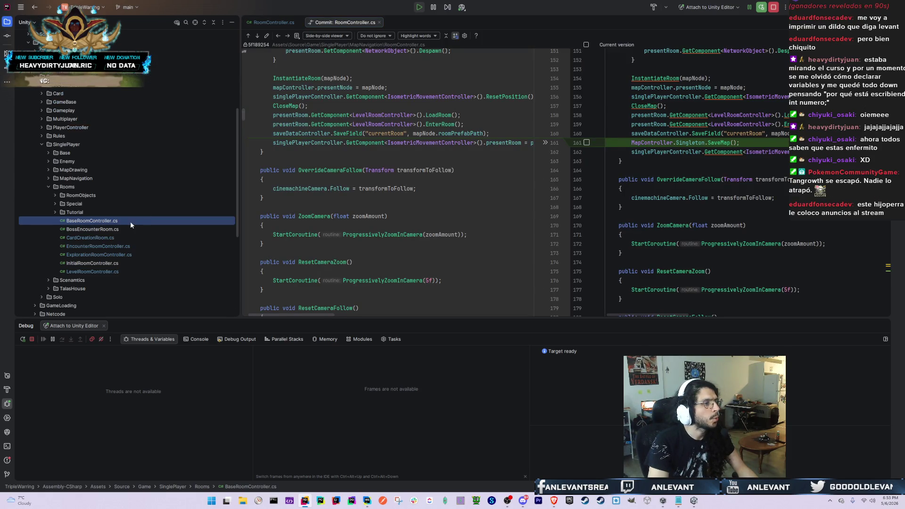
left_click(448, 177)
left_click(379, 22)
key("ctrl+f")
type("ChangeRoom")
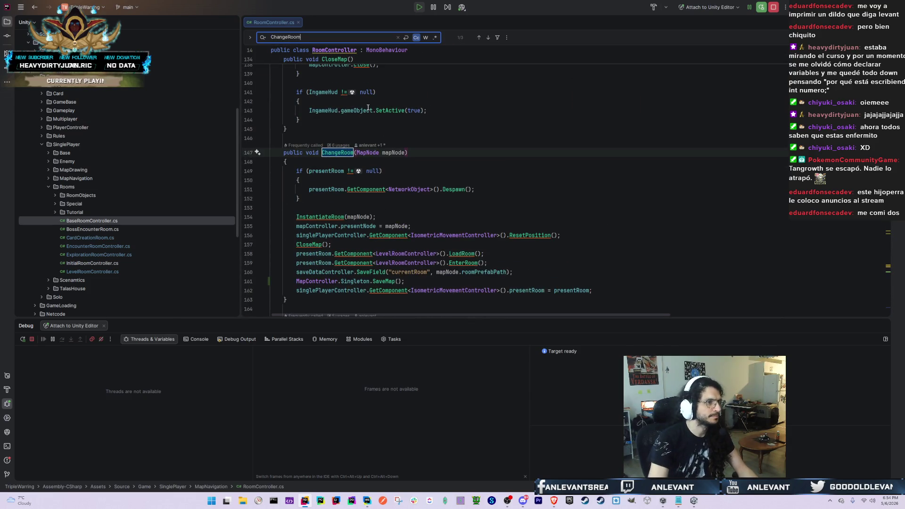
key("alt+Tab")
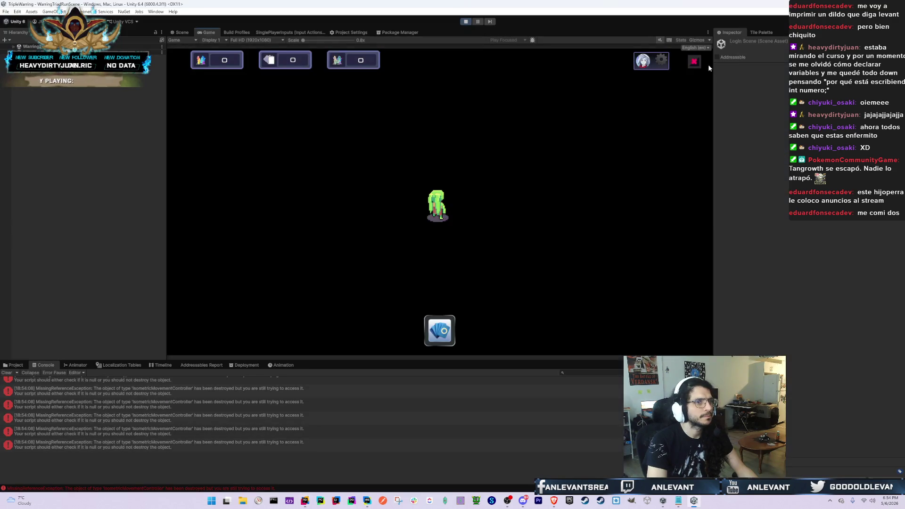
Step: Exit gameplay to the main menu and open Solo to show Story, Practice and Tutorial
left_click(693, 62)
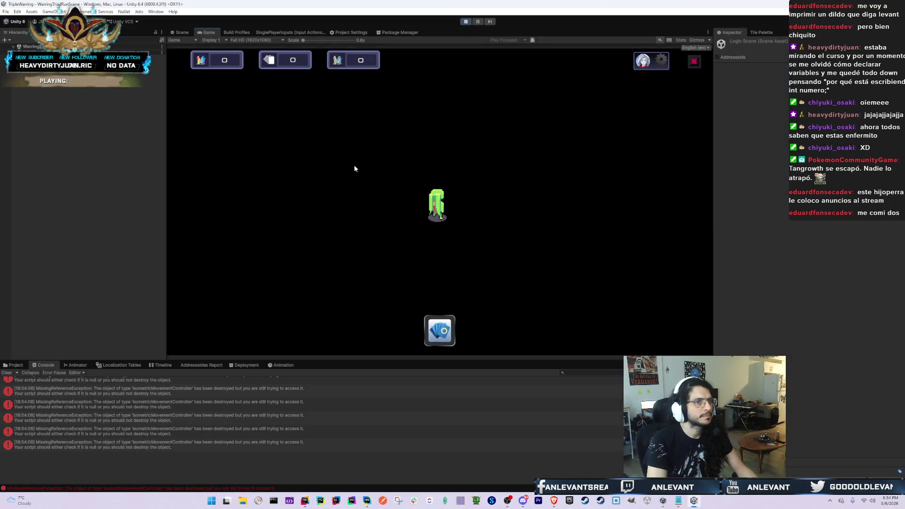
left_click(452, 279)
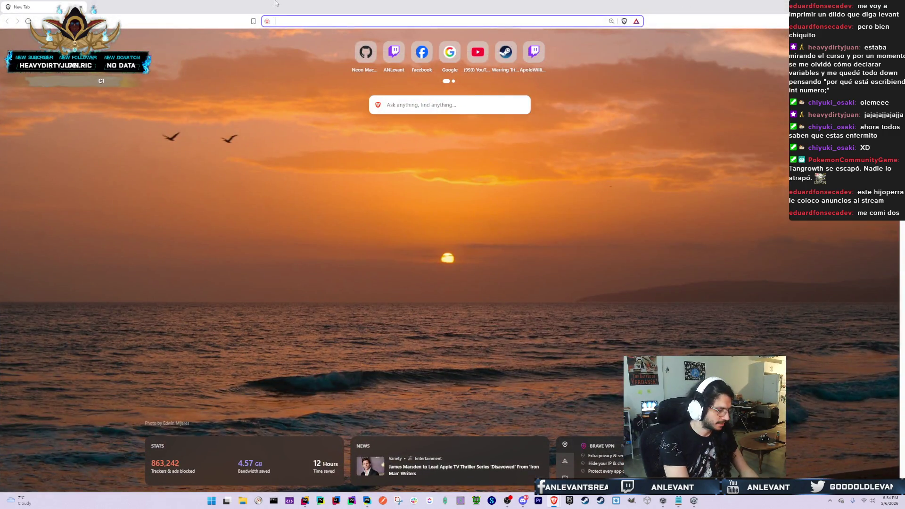
Step: Search 'twitch if I give vi?' in Brave, fixing 'bip' to 'vip', then return to Unity
type("wtwitch if I give")
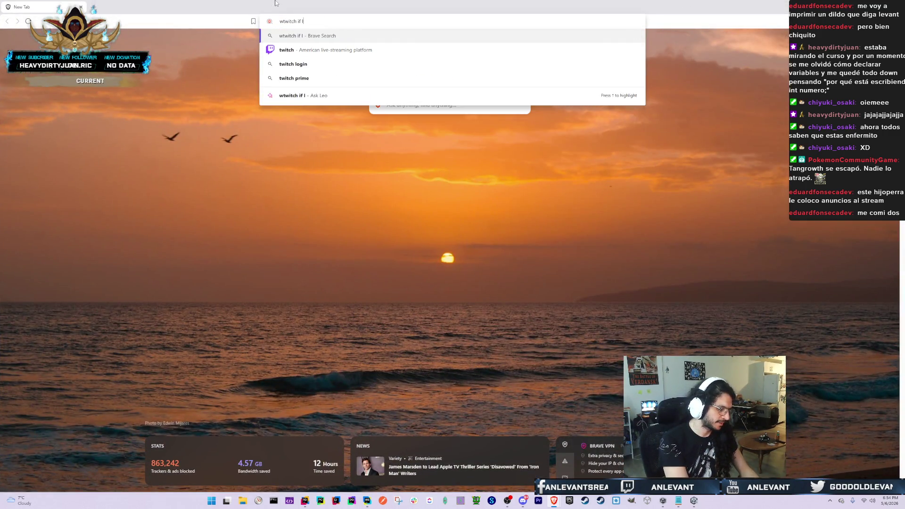
type(" bi")
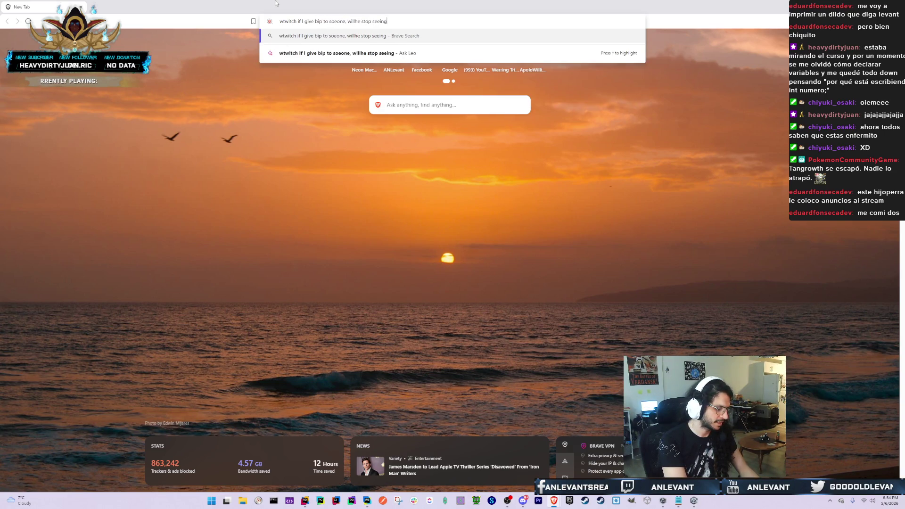
type("?")
key("Return")
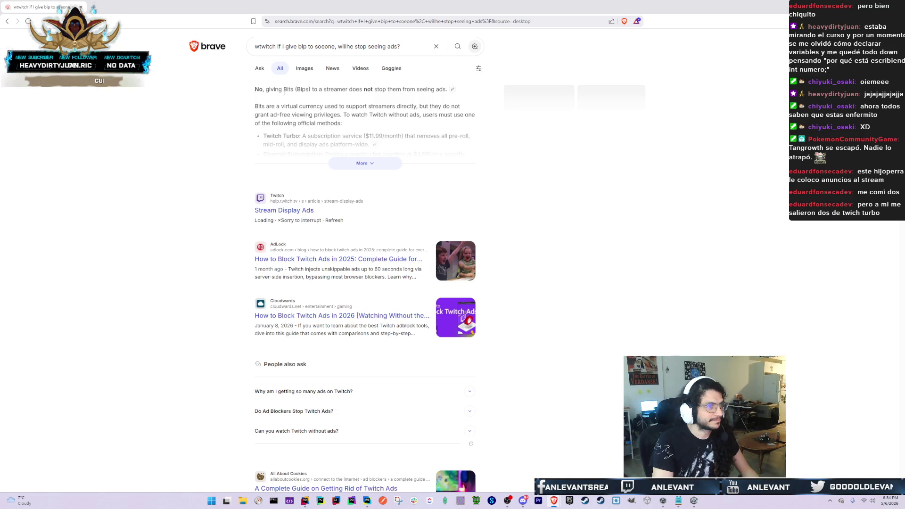
left_click(303, 46)
key("BackSpace")
type("v")
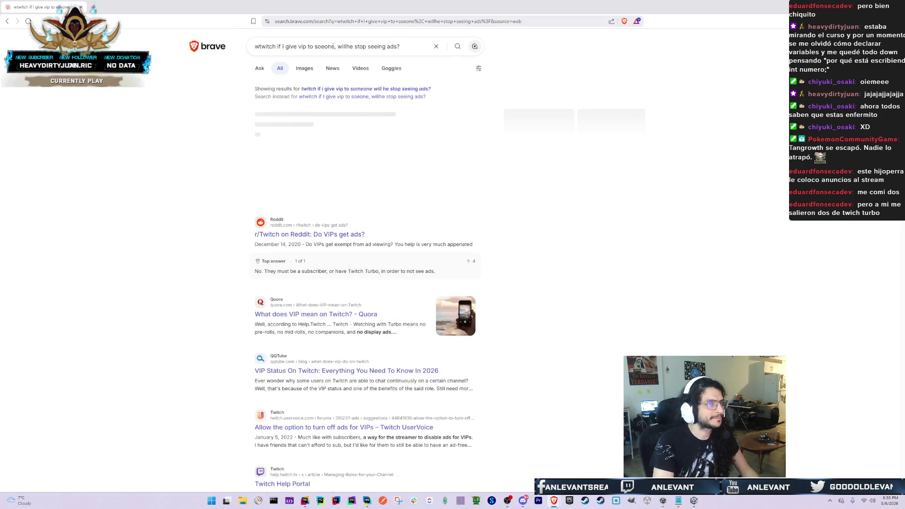
key("Return")
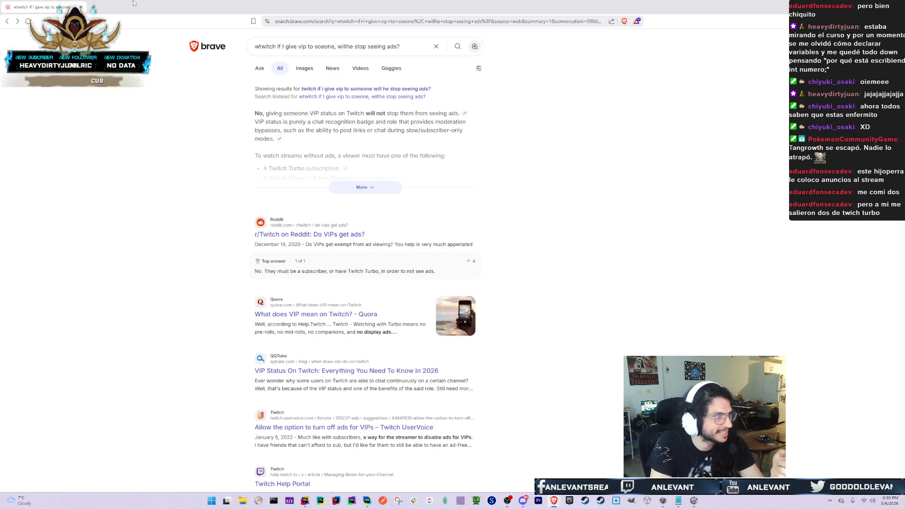
key("alt+Tab")
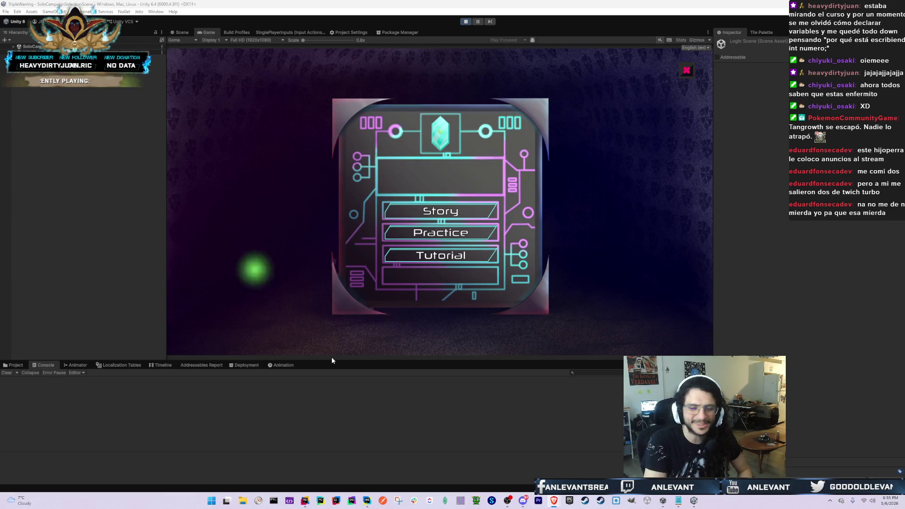
Step: Start the Story campaign, step past the presentRoom check and InstantiateRoom, and remove that breakpoint
left_click(438, 218)
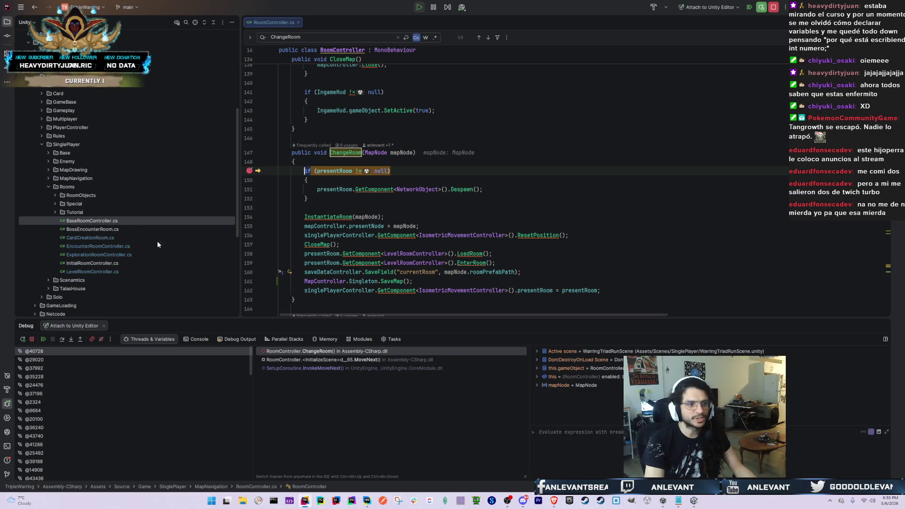
left_click(62, 339)
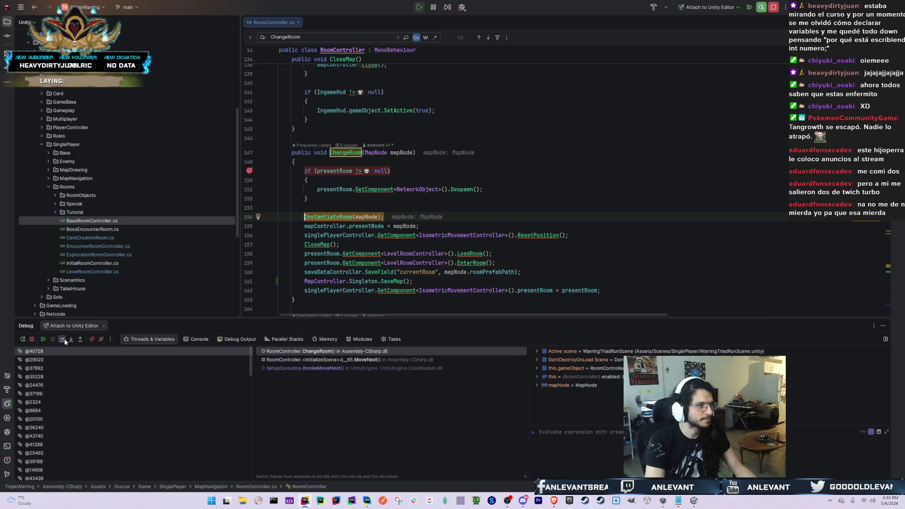
left_click(62, 339)
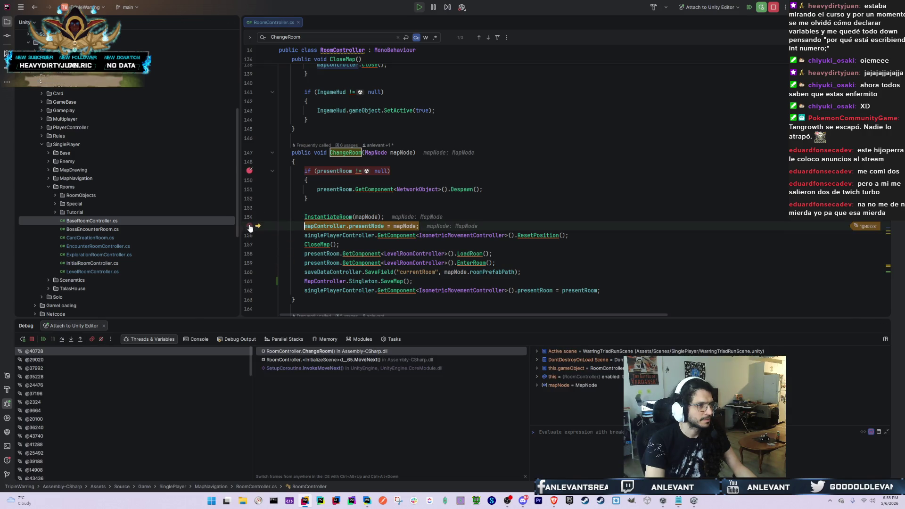
left_click(250, 171)
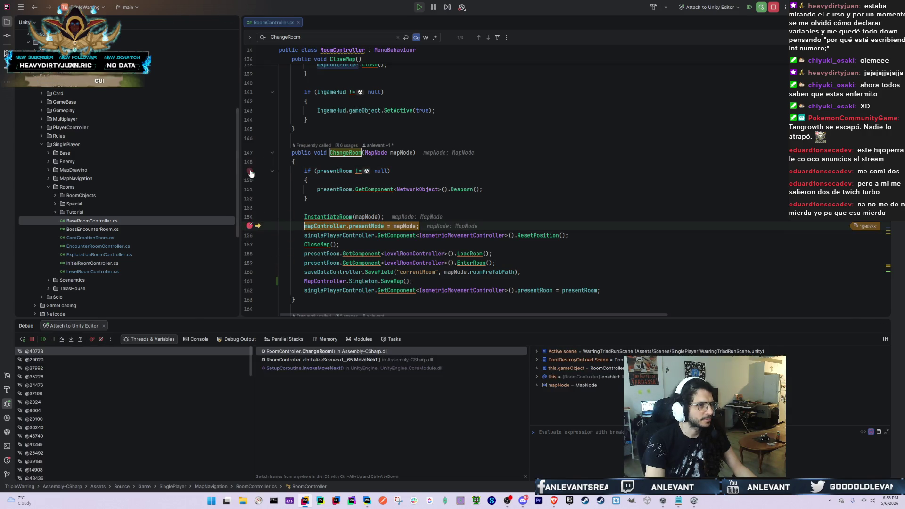
Step: Step through ChangeRoom's CloseMap and SaveField lines to its end, then resume the game
left_click(62, 339)
left_click(62, 339)
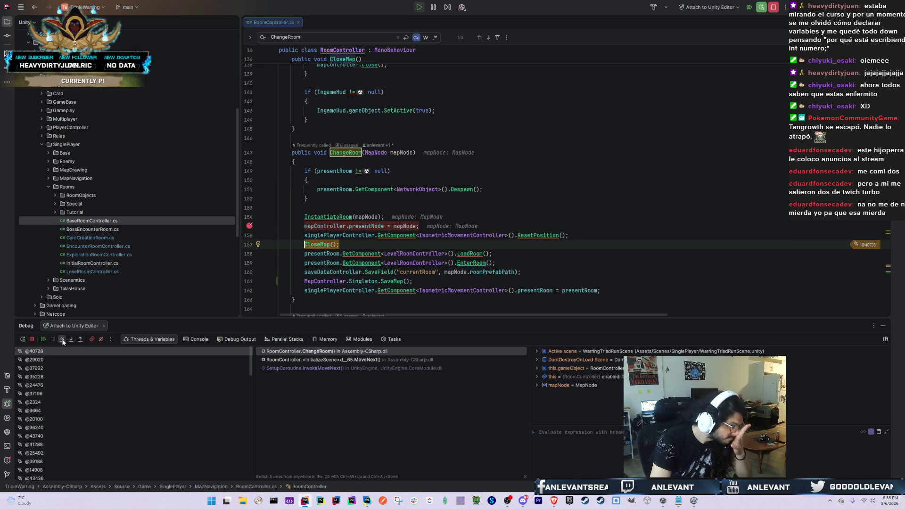
left_click(62, 340)
left_click(62, 340)
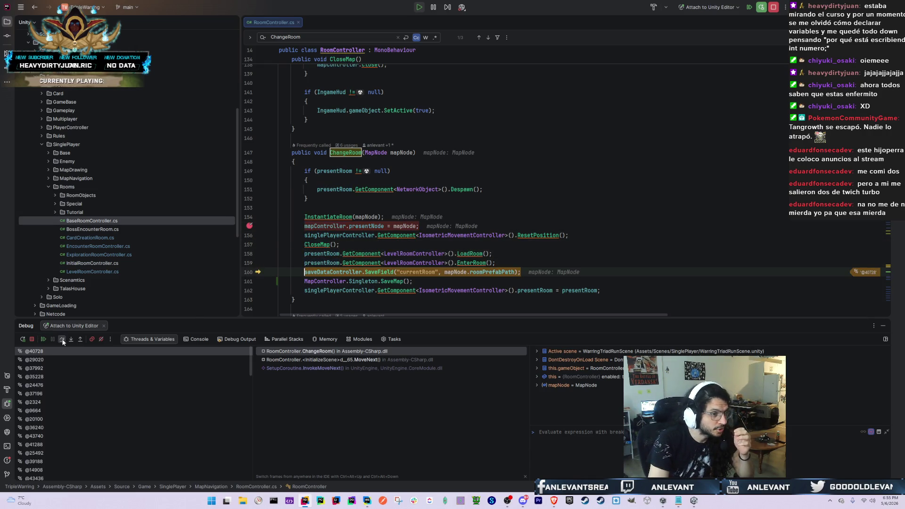
left_click(63, 340)
left_click(63, 339)
left_click(63, 339)
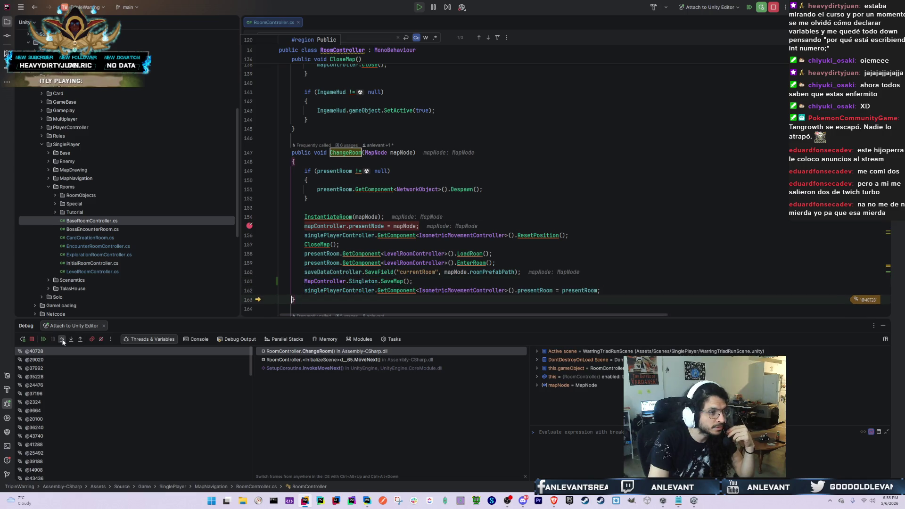
left_click(45, 339)
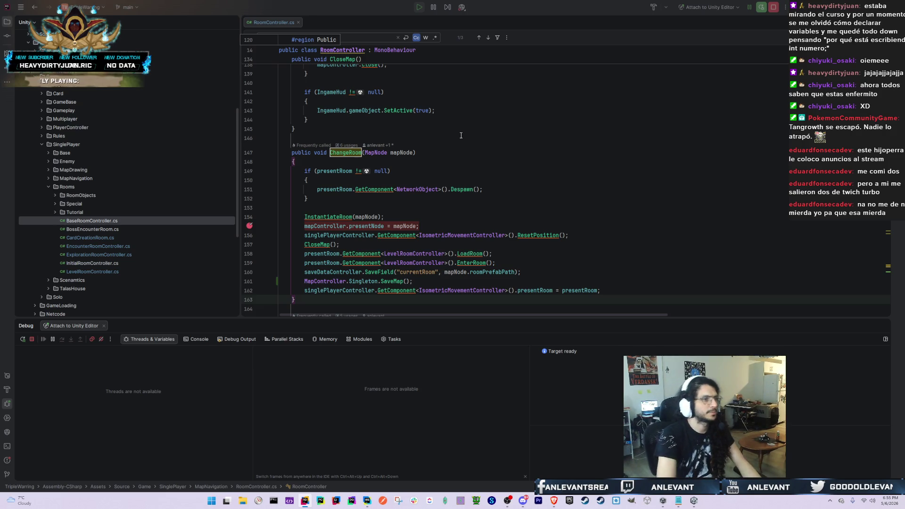
Step: Search the project for 'Dum' and preview the DummyMapEnemyController class and file
left_click(452, 132)
key("shift")
key("shift")
type("Dum")
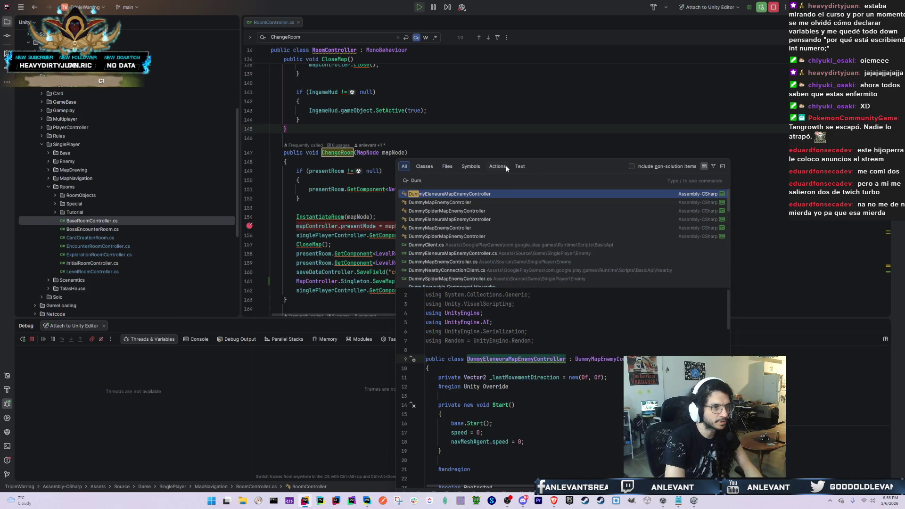
key("Down")
key("Down")
key("Down")
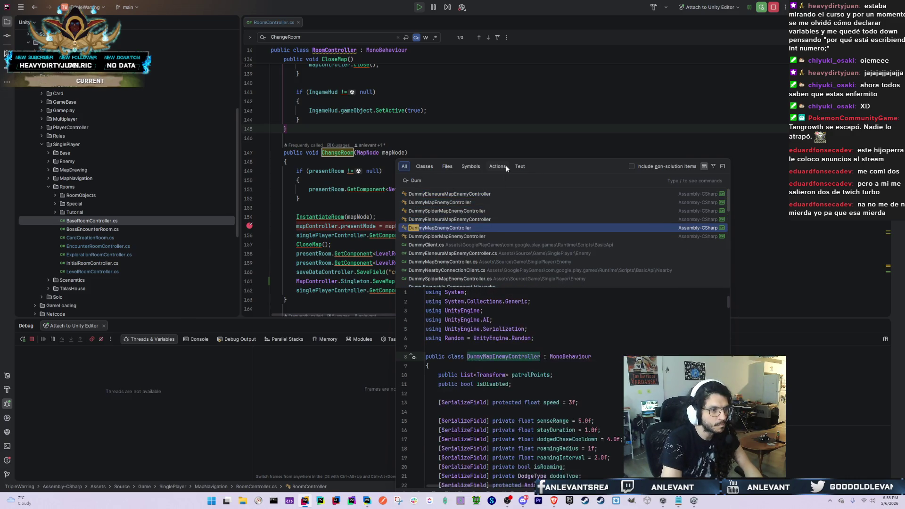
key("Down")
key("Down")
key("Down")
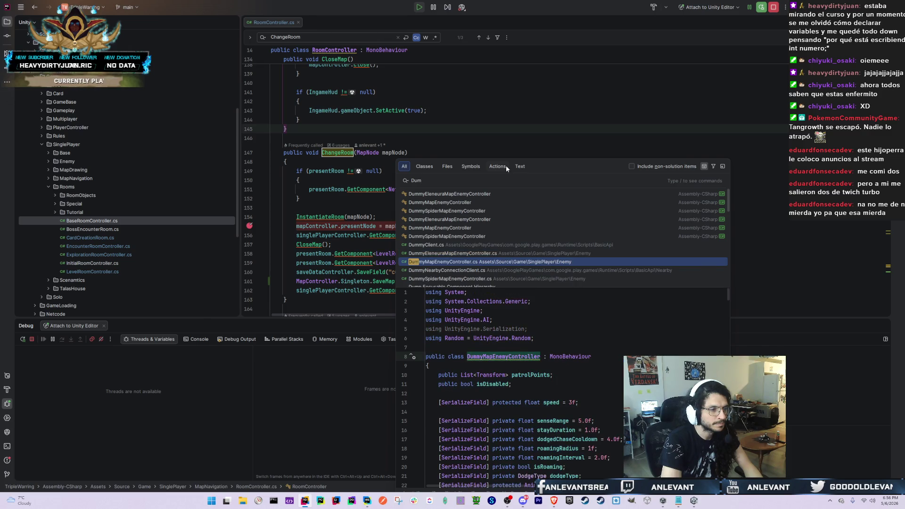
key("Down")
key("Down")
key("Down")
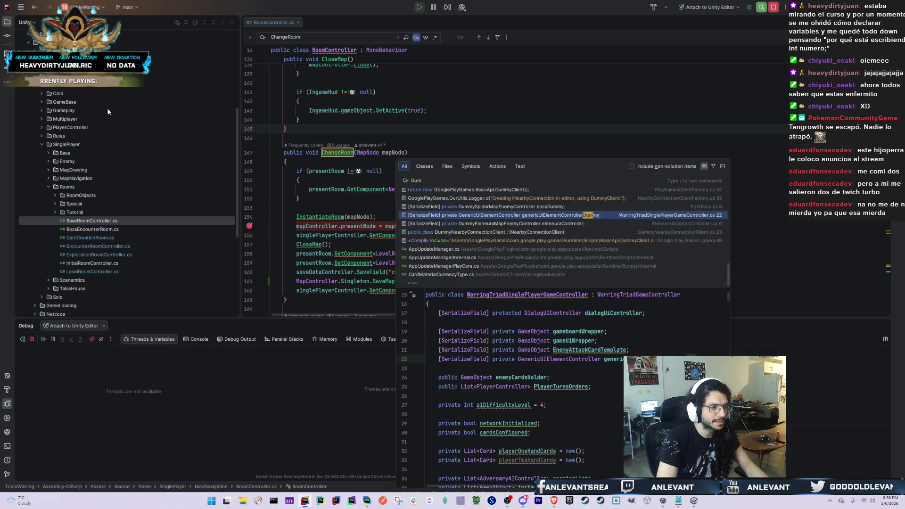
Step: Dismiss the search and show a local PowerShell terminal below the code
key("Escape")
left_click(7, 446)
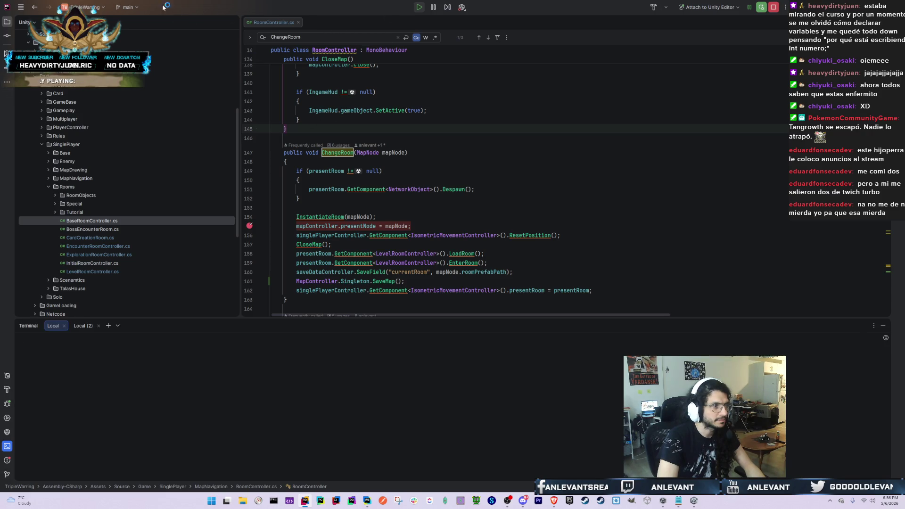
key("alt+Tab")
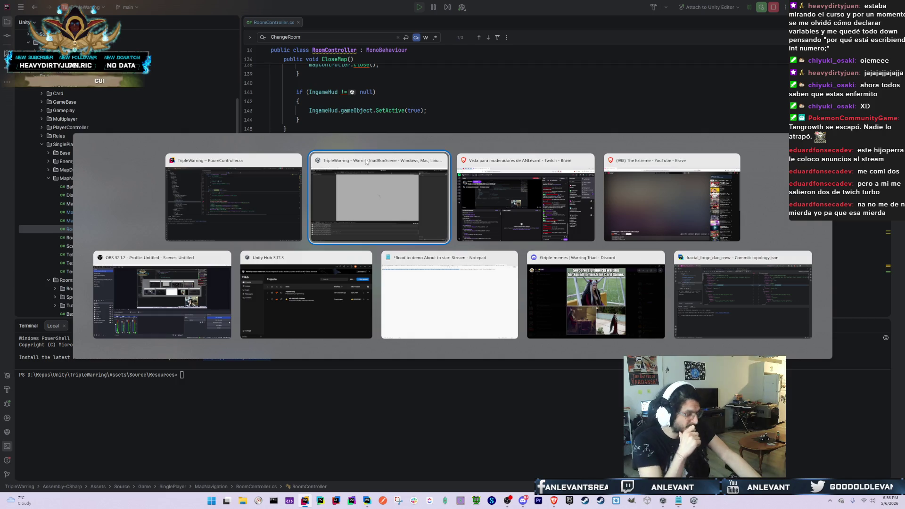
Step: Switch to Unity and view the stack trace of the first IsometricMovementController console error
key("Escape")
key("alt+Tab")
key("Escape")
key("alt+Tab")
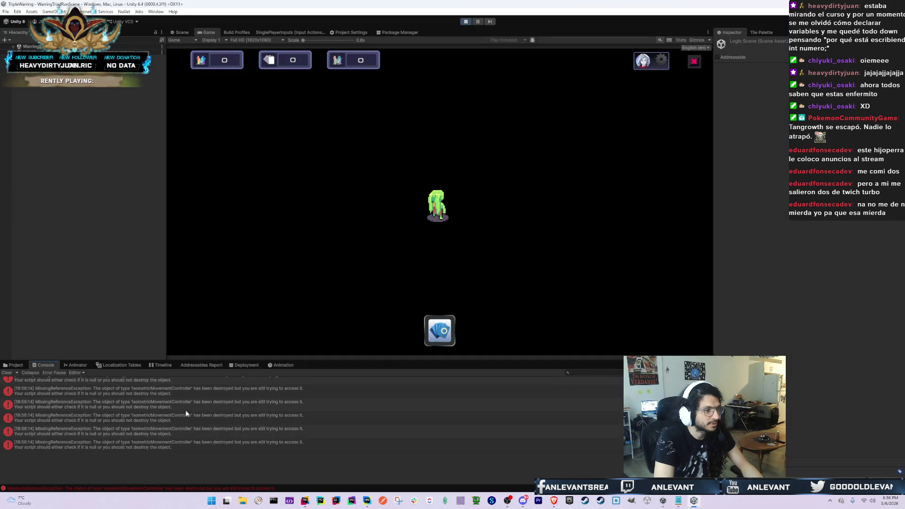
left_click(208, 390)
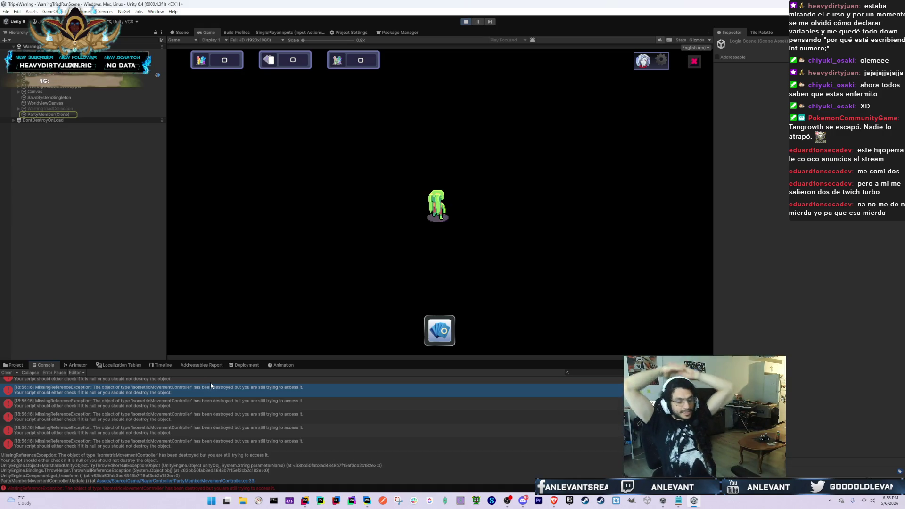
Step: Back in Rider, go to the InstantiateRoom method's declaration
key("alt+Tab")
left_click(330, 217)
left_click(330, 217, "ctrl")
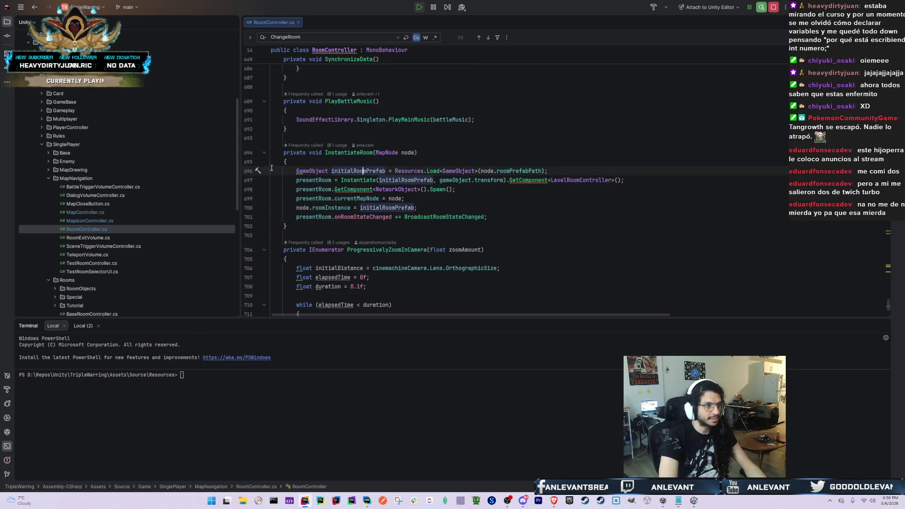
Step: Set a breakpoint on the room instantiation line and remove the line 155 breakpoint in ChangeRoom
left_click(331, 180)
left_click(580, 180)
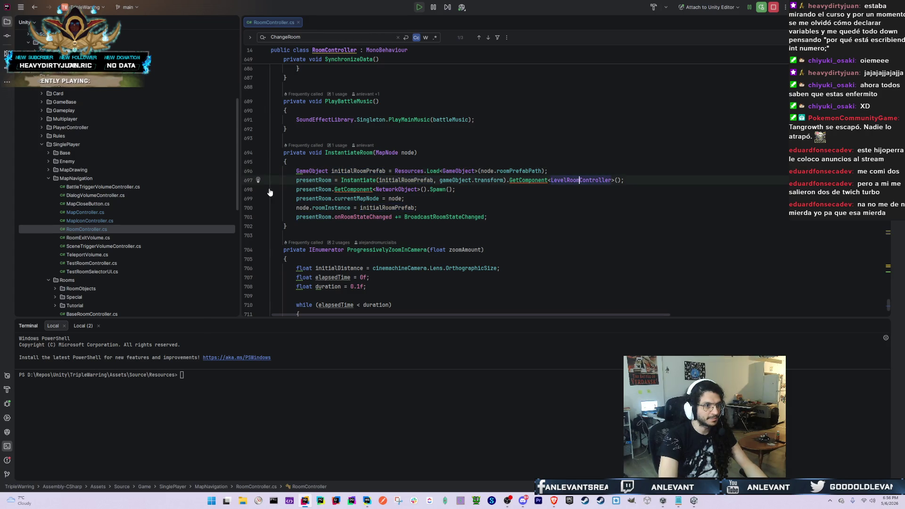
left_click(248, 180)
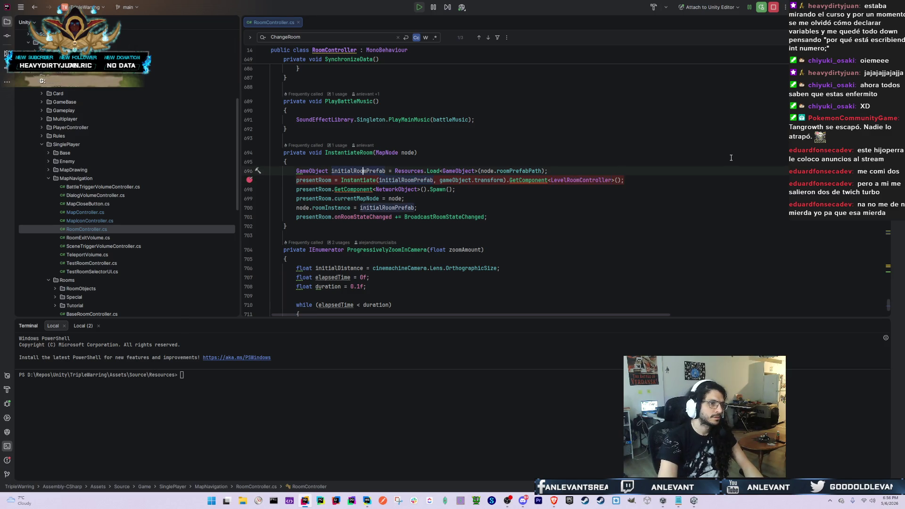
key("ctrl+alt+Left")
left_click(249, 226)
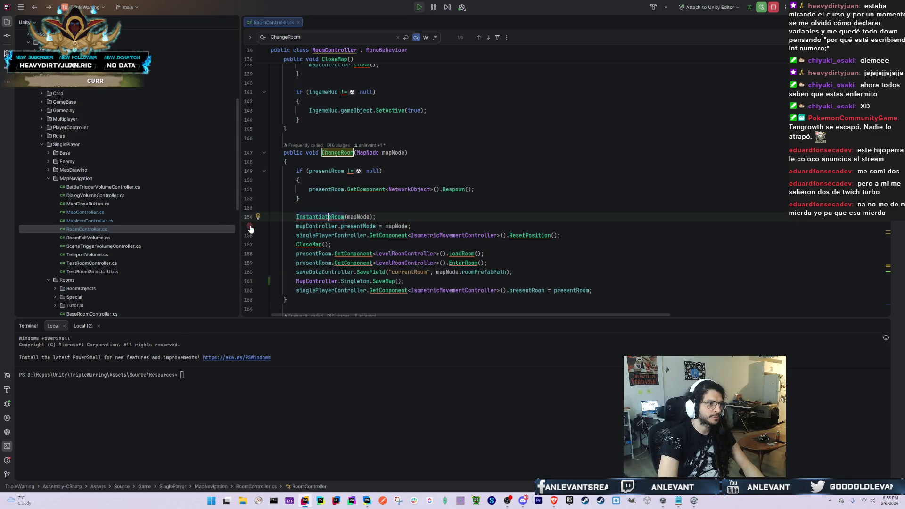
Step: Open EncounterRoomController.cs and set a breakpoint on its base.Start() call at line 26
key("shift")
key("shift")
type("Encoun")
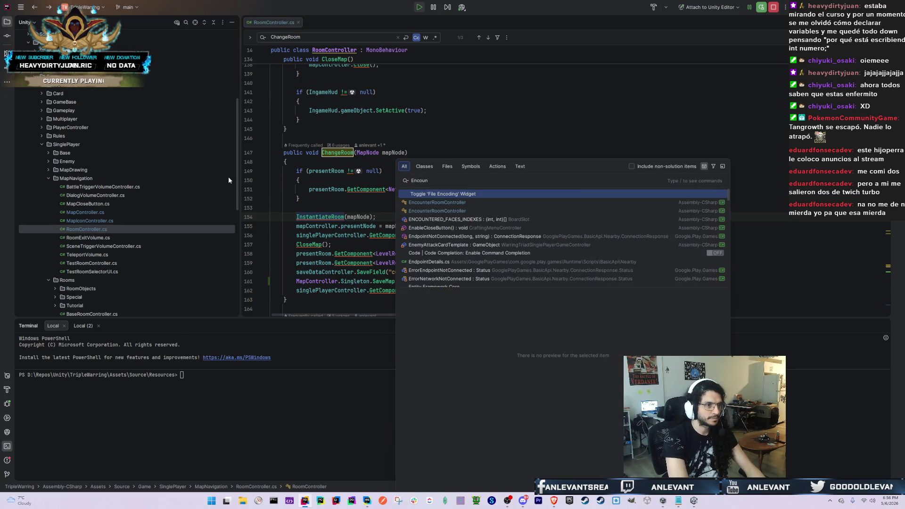
key("Down")
key("Return")
left_click(250, 189)
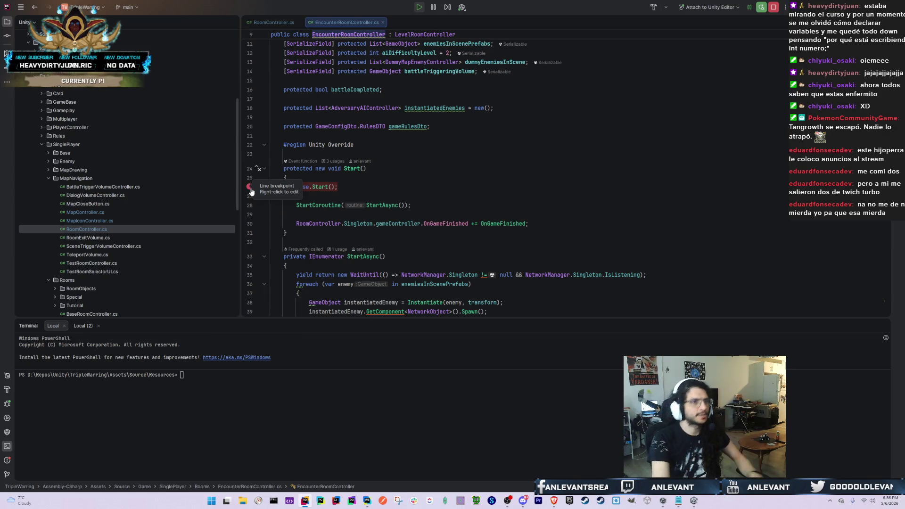
left_click(247, 21)
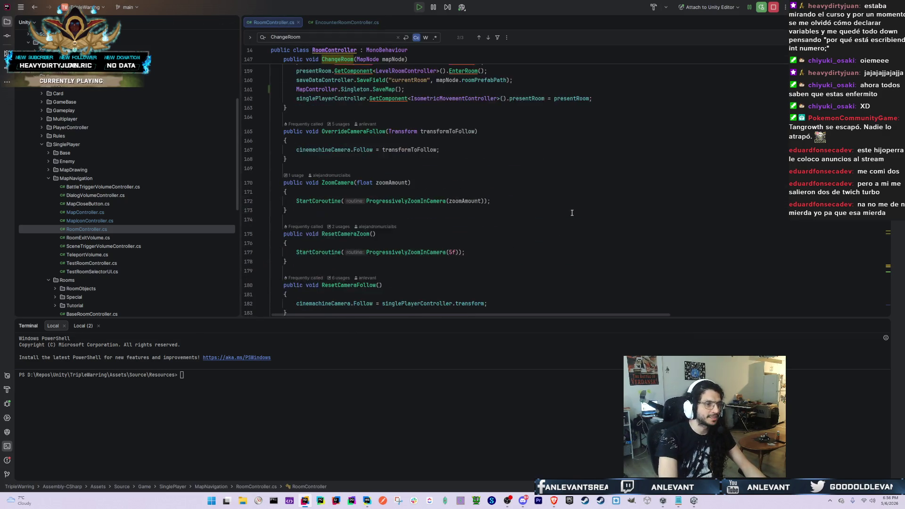
scroll(572, 213, "down", 3)
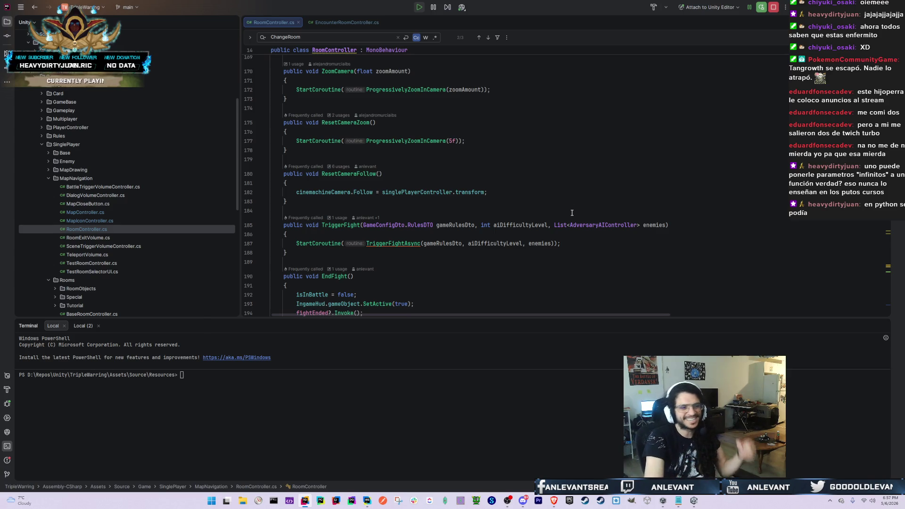
mouse_move(554, 501)
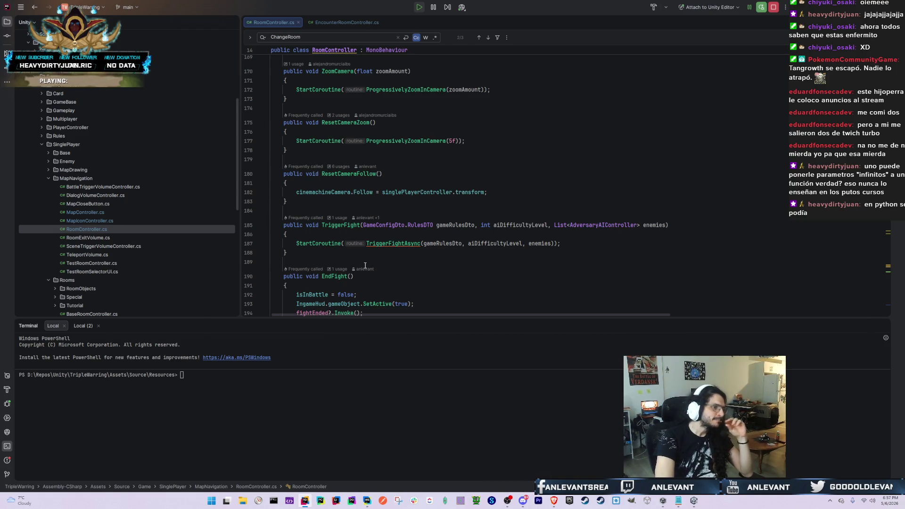
scroll(366, 266, "down", 10)
left_click(480, 232)
left_click(429, 231)
scroll(440, 257, "down", 4)
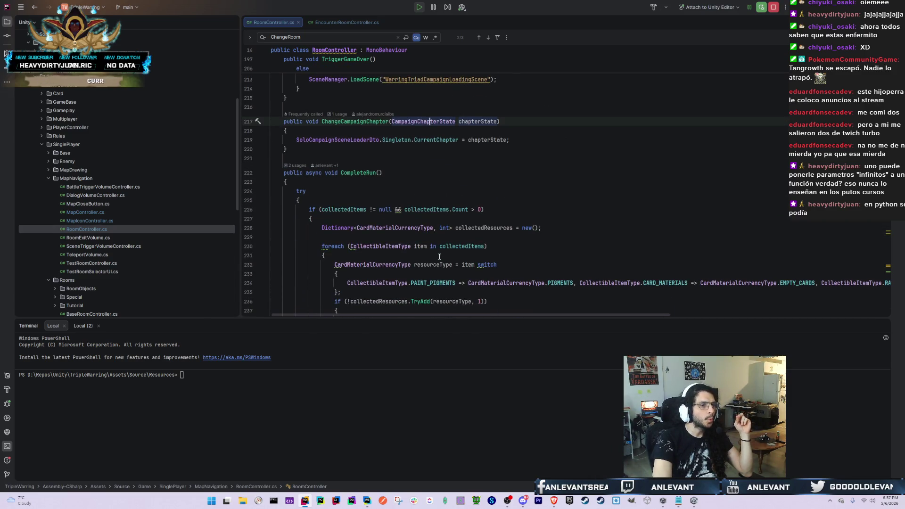
scroll(440, 257, "down", 3)
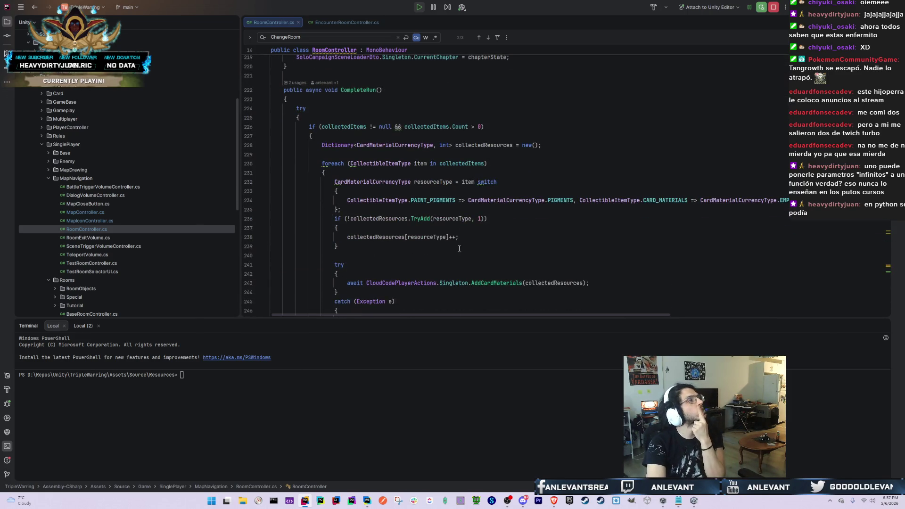
left_click(461, 228)
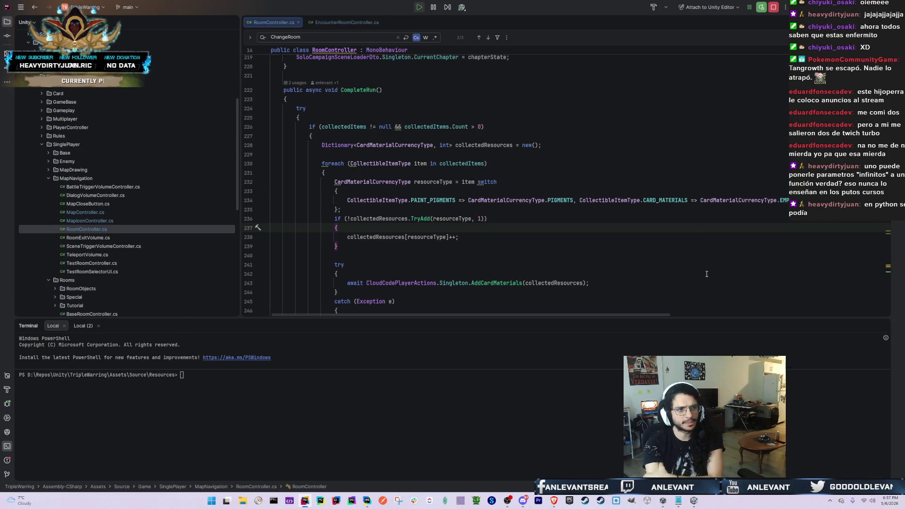
scroll(706, 274, "up", 20)
scroll(699, 244, "up", 12)
scroll(708, 248, "up", 10)
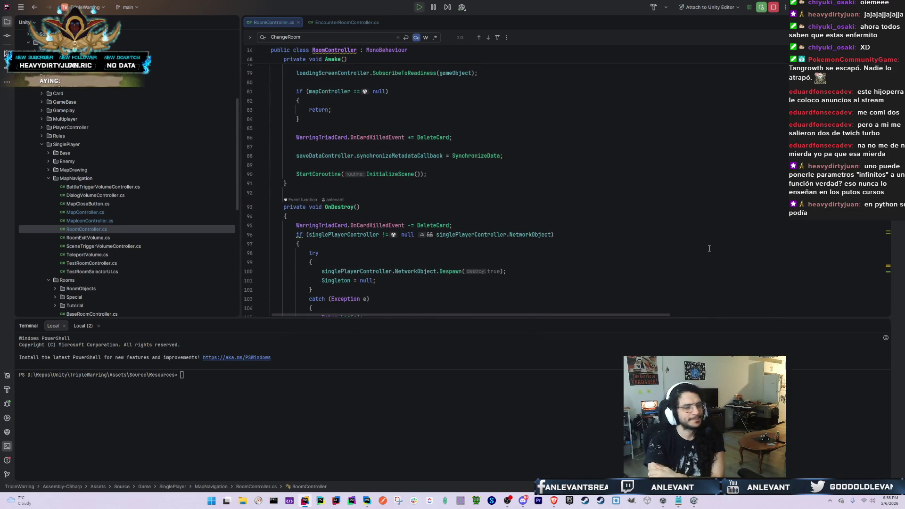
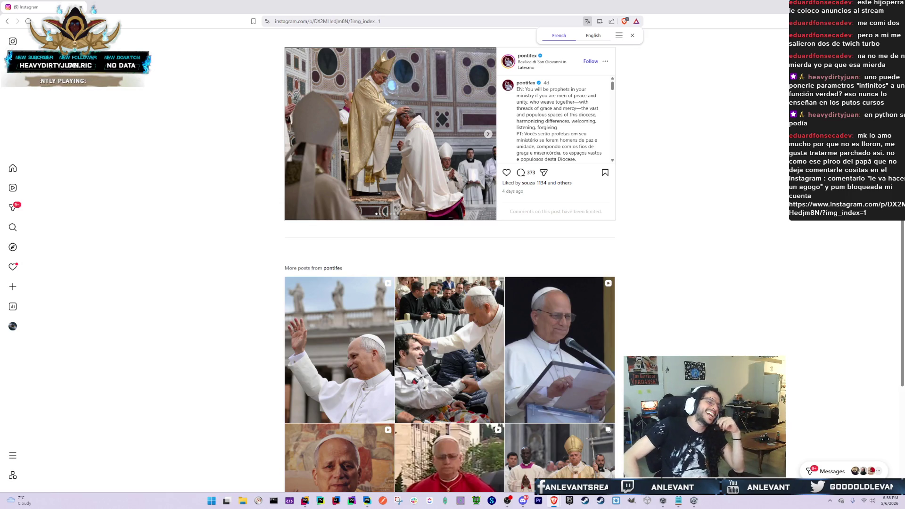
Step: Follow back a recent new follower from Instagram notifications, then return to Rider
scroll(29, 235, "down", 2)
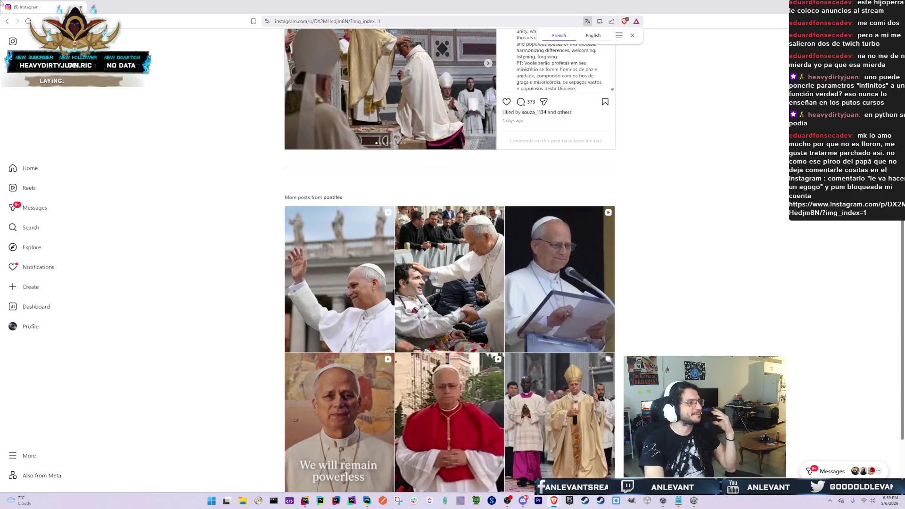
left_click(17, 266)
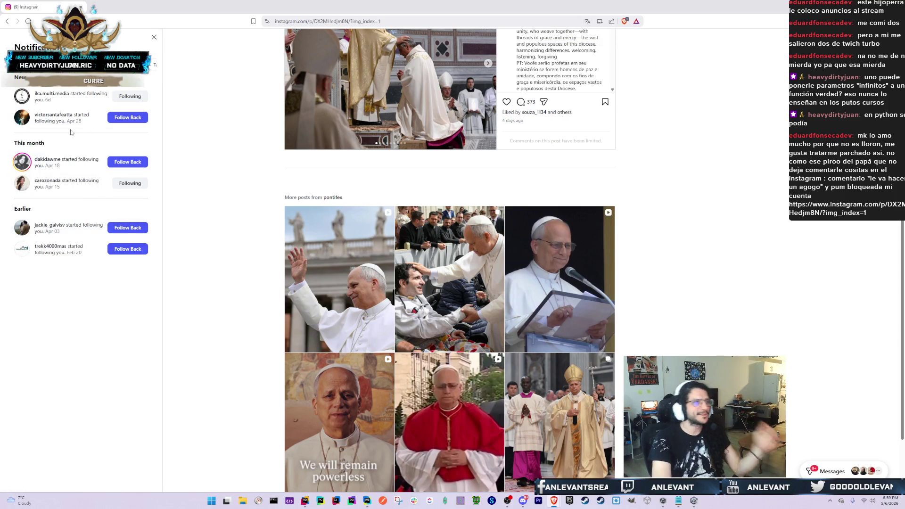
left_click(118, 121)
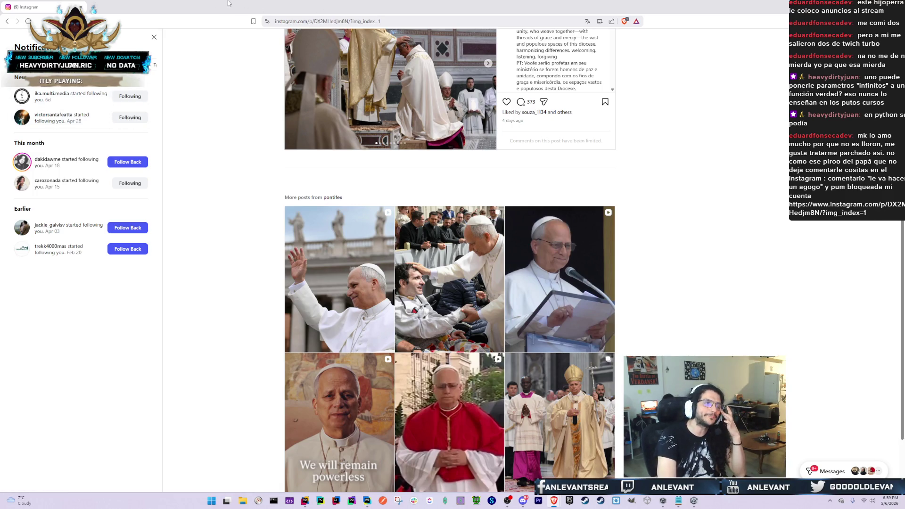
key("alt+Tab")
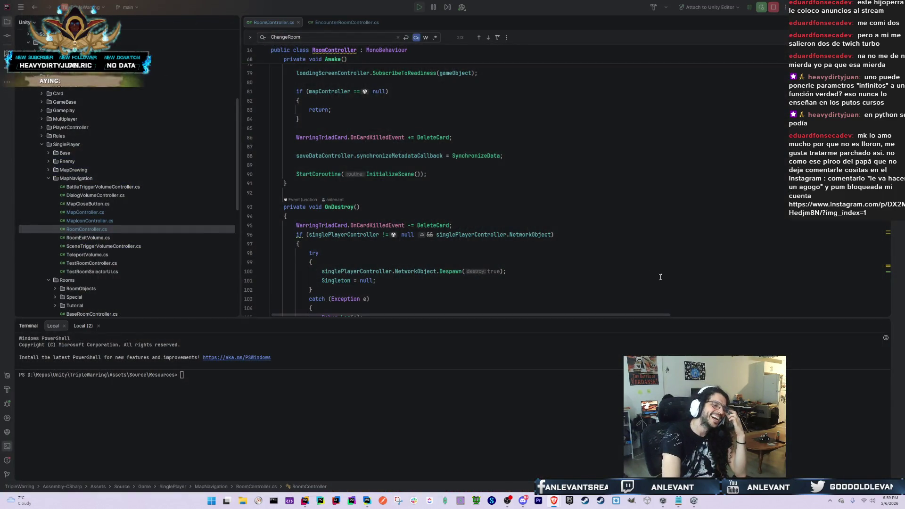
Step: Jump from the DeleteCard call in Awake to the DeleteCard method declaration
left_click(623, 265)
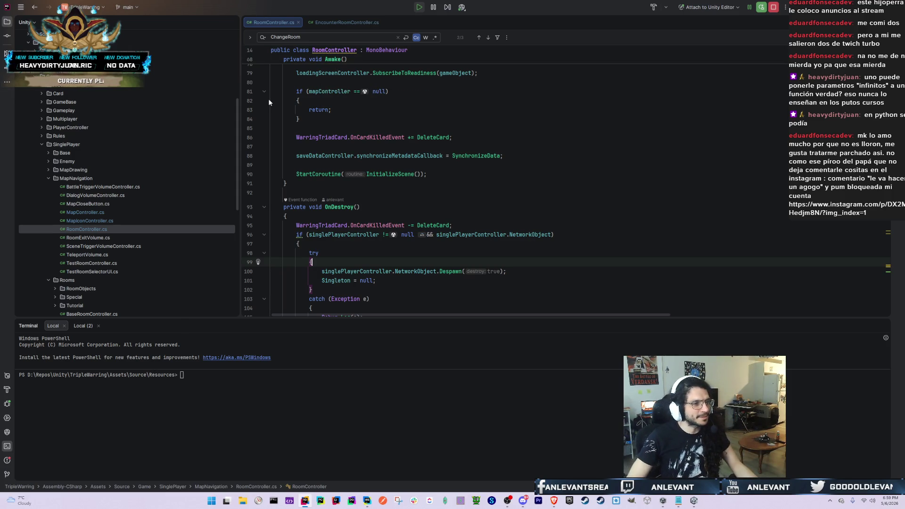
scroll(442, 210, "up", 10)
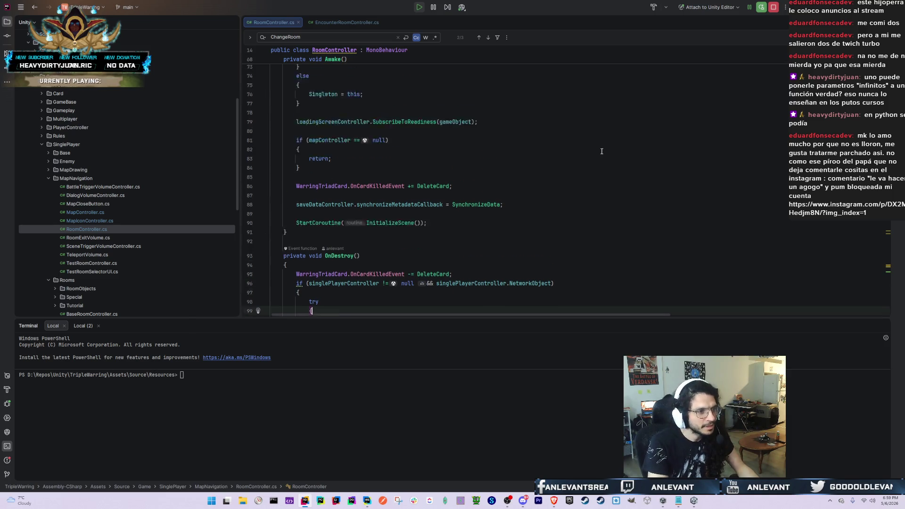
scroll(442, 210, "down", 8)
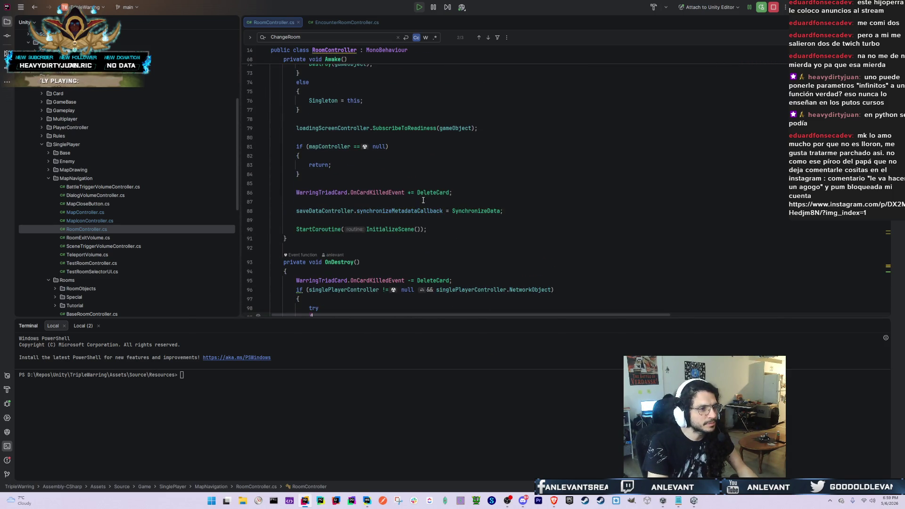
left_click(426, 193, "ctrl")
key("Down")
key("Down")
key("Down")
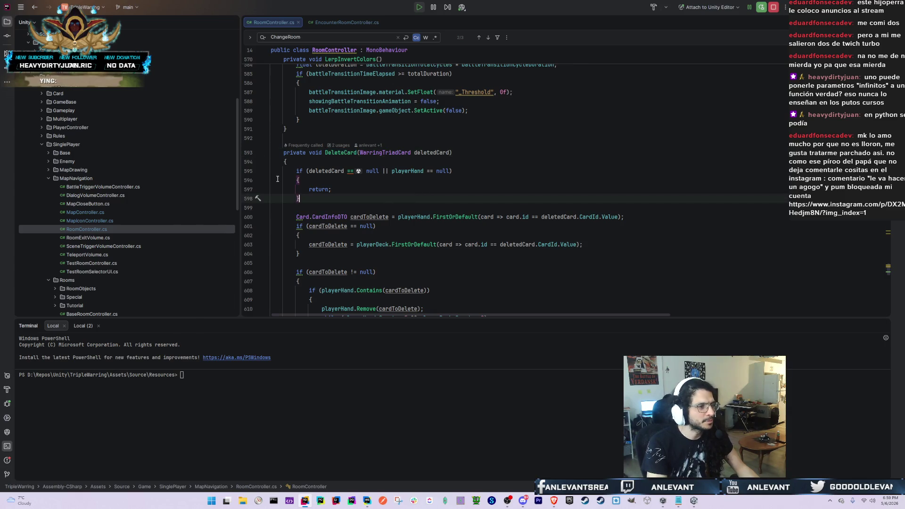
Step: Toggle a breakpoint on line 600, the cardToDelete lookup, and place the caret there
left_click(250, 218)
left_click(250, 218)
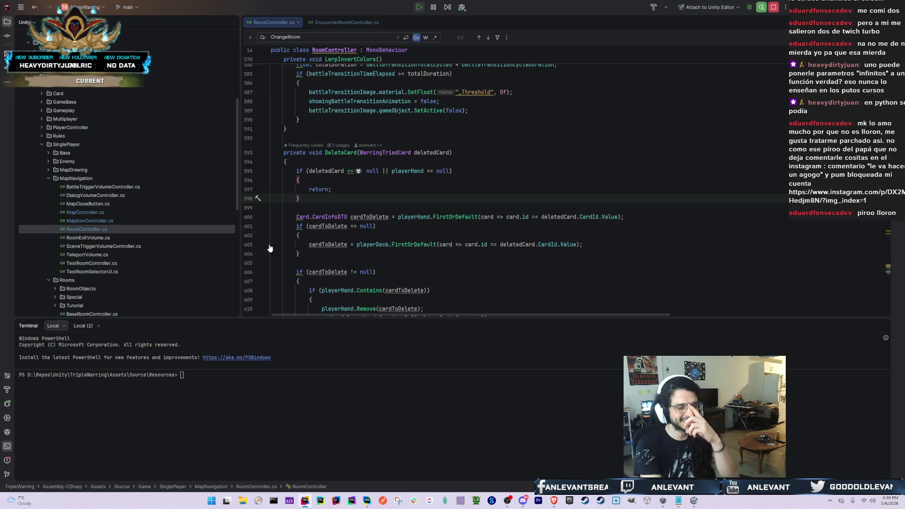
left_click(249, 217)
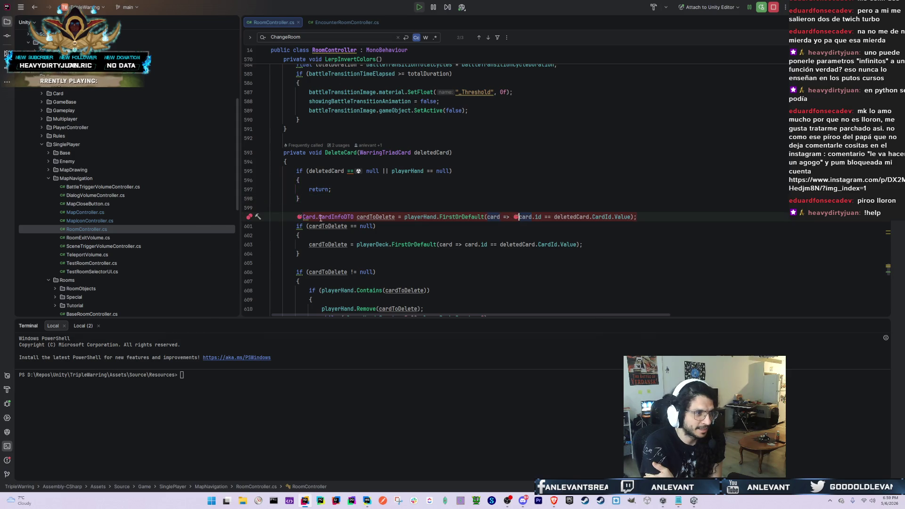
left_click(303, 216)
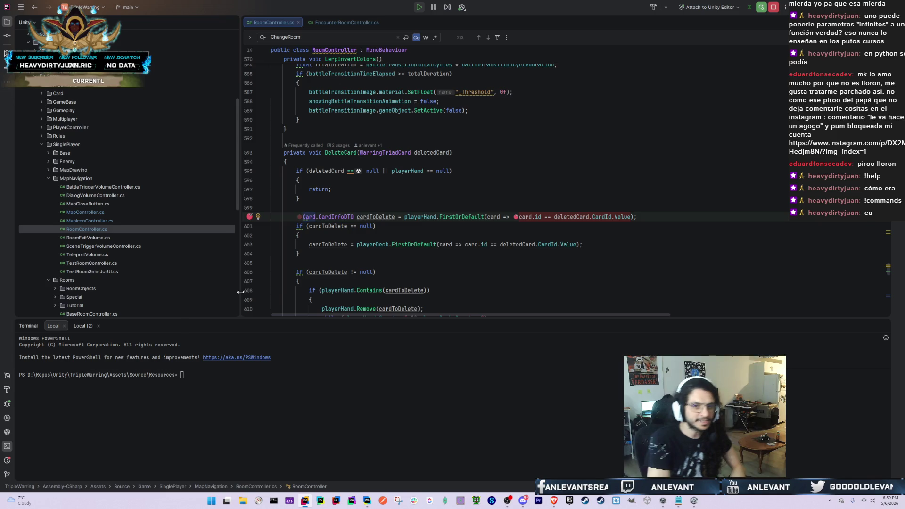
Step: Run git pull in Rider's terminal, supply the SSH passphrase, and switch to Unity
left_click(297, 432)
type("git pull")
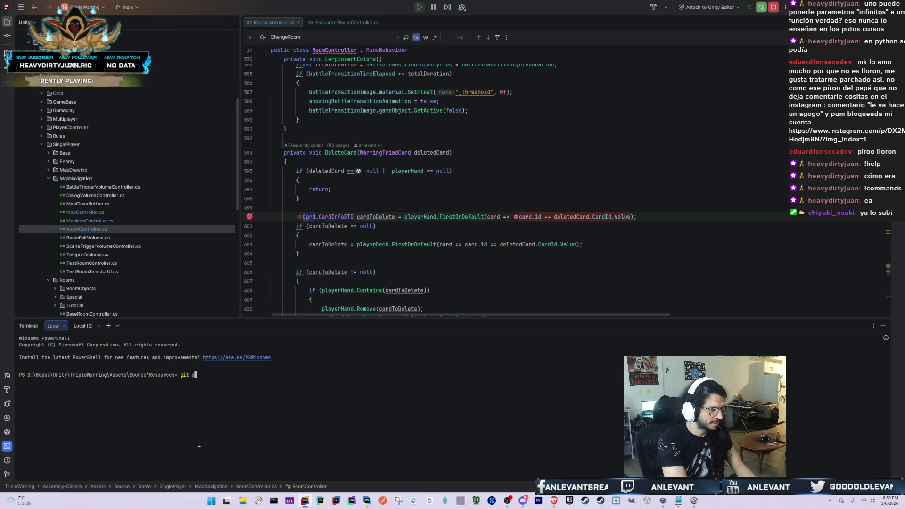
key("Return")
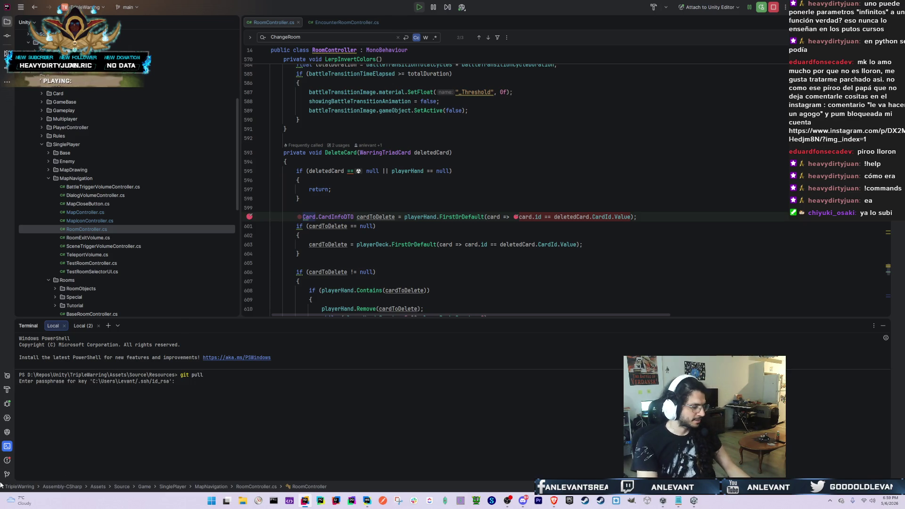
key("Return")
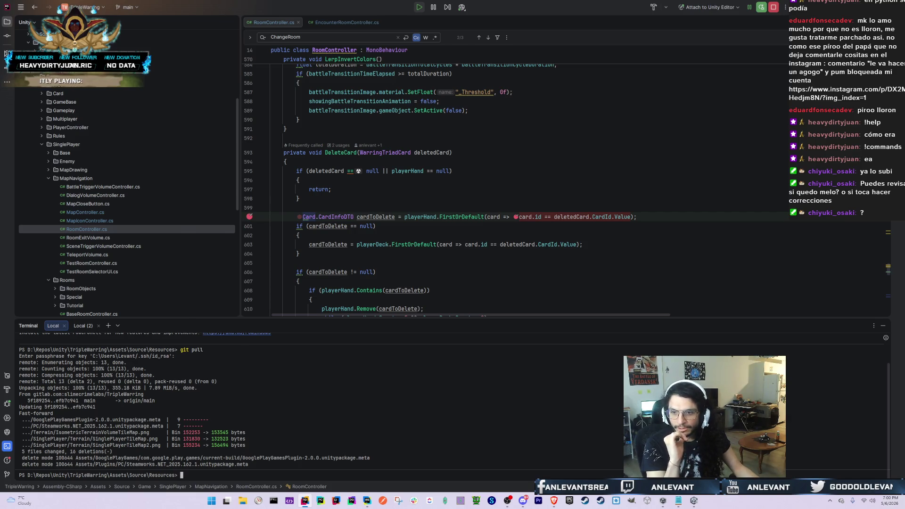
key("alt+Tab")
left_click(534, 227)
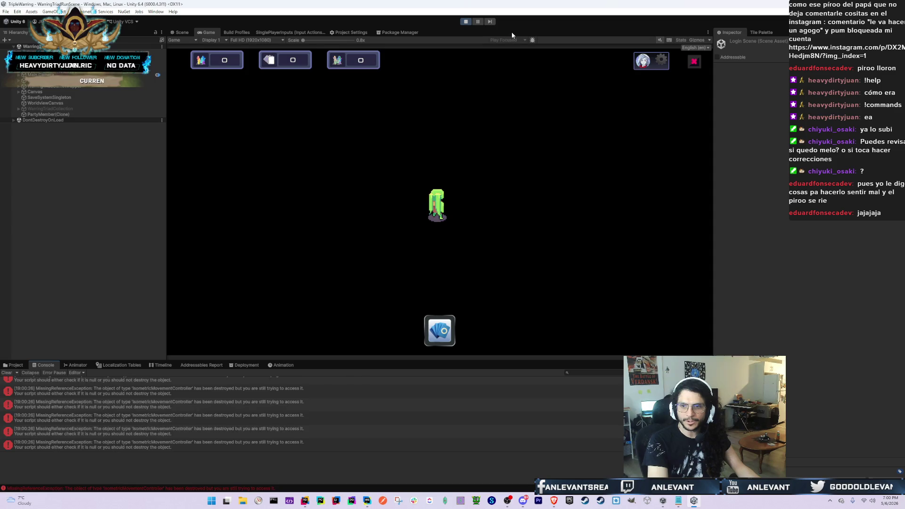
Step: Stop Play mode and clear the Project search back to the top-level Assets folder
left_click(465, 21)
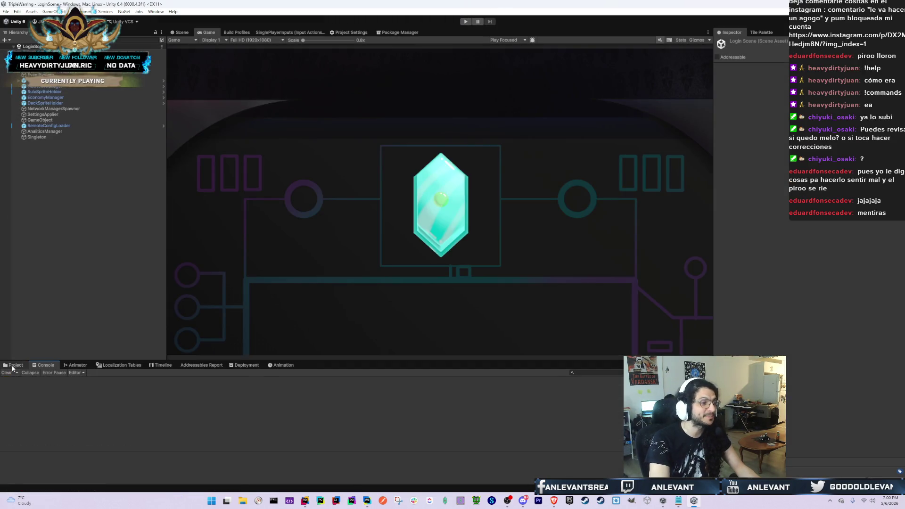
left_click(14, 365)
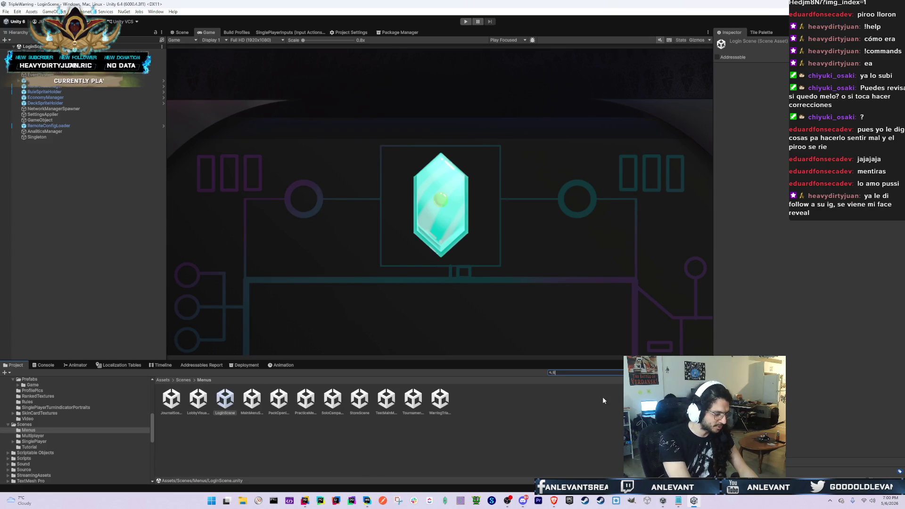
key("BackSpace")
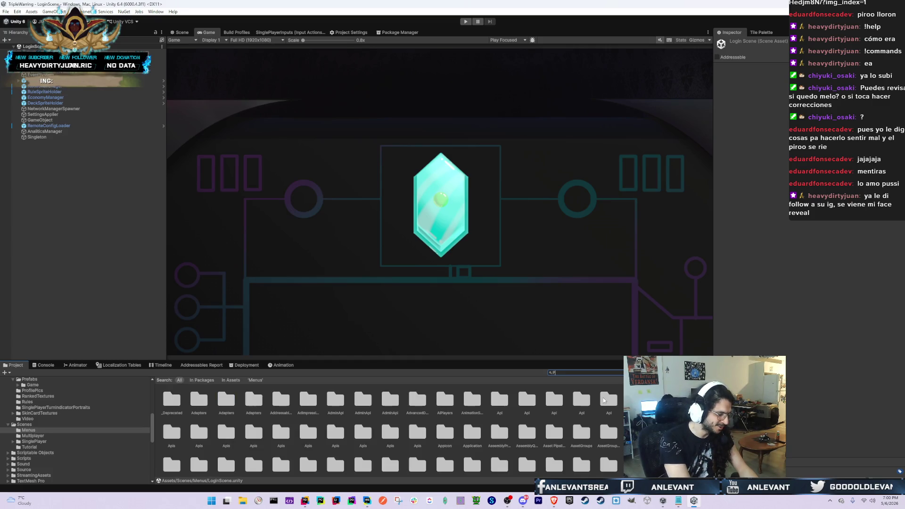
key("BackSpace")
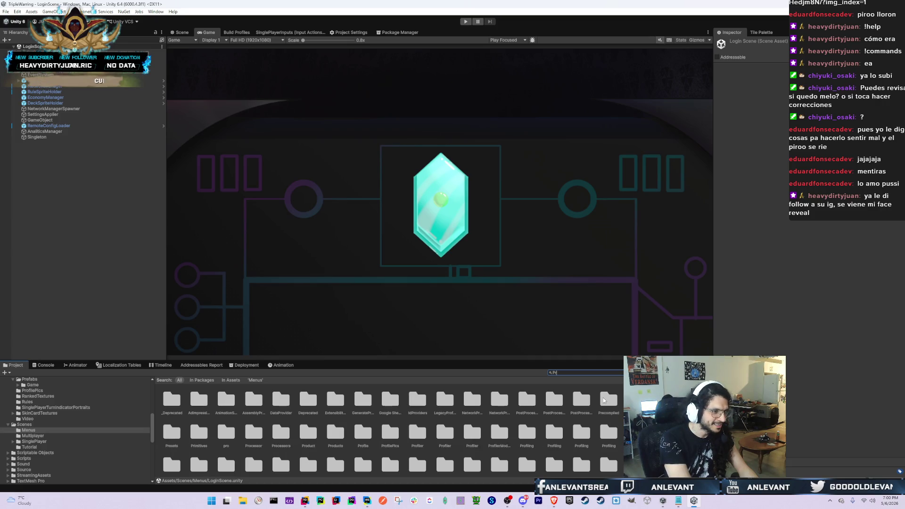
key("BackSpace")
key("BackSpace")
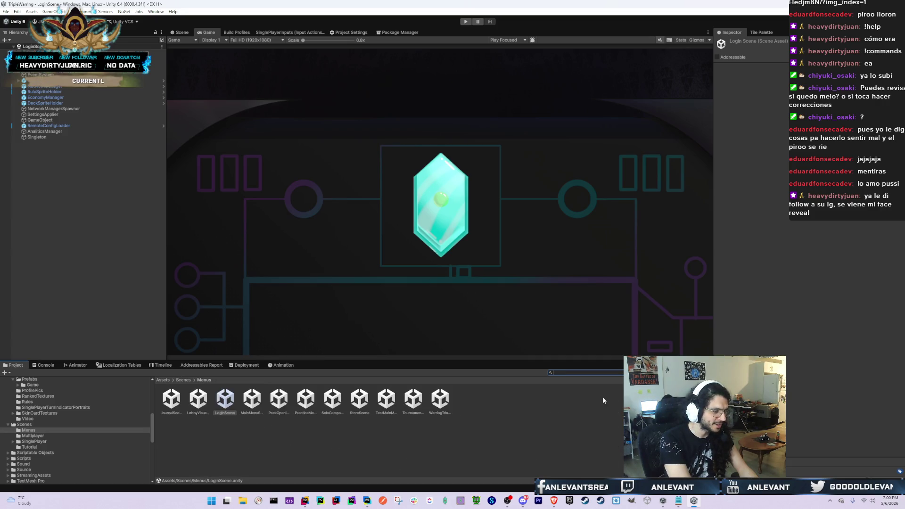
type("RoomExit")
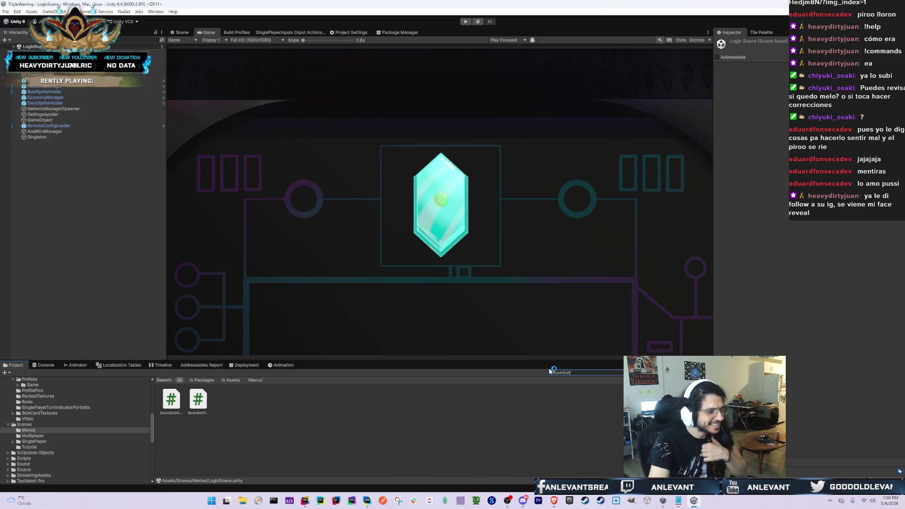
key("ctrl+a")
key("BackSpace")
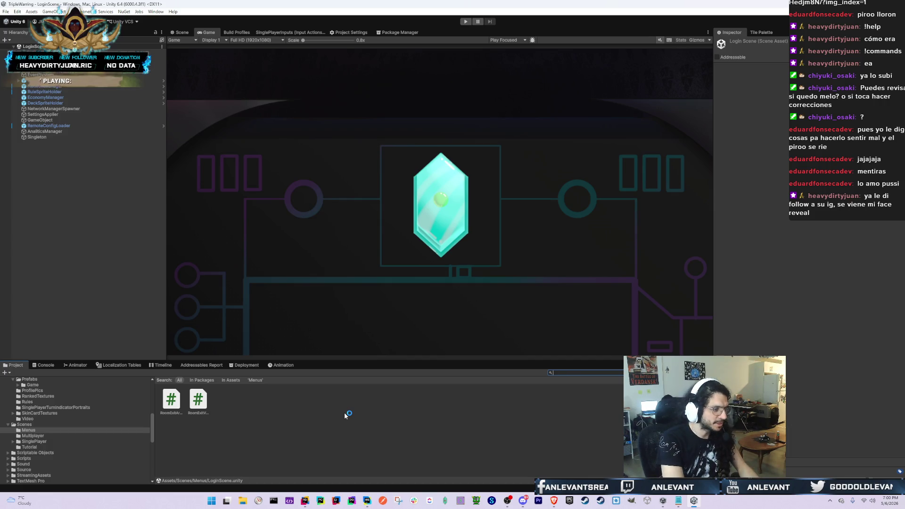
scroll(56, 415, "up", 10)
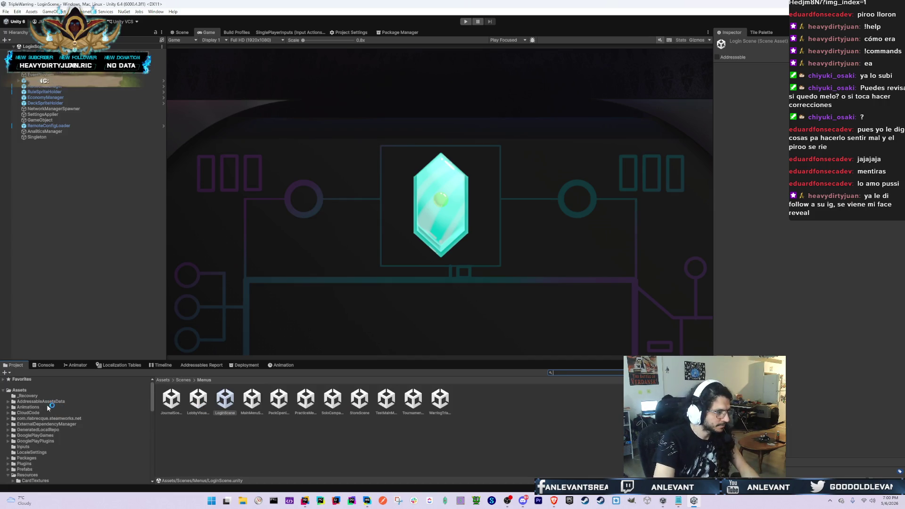
left_click(46, 389)
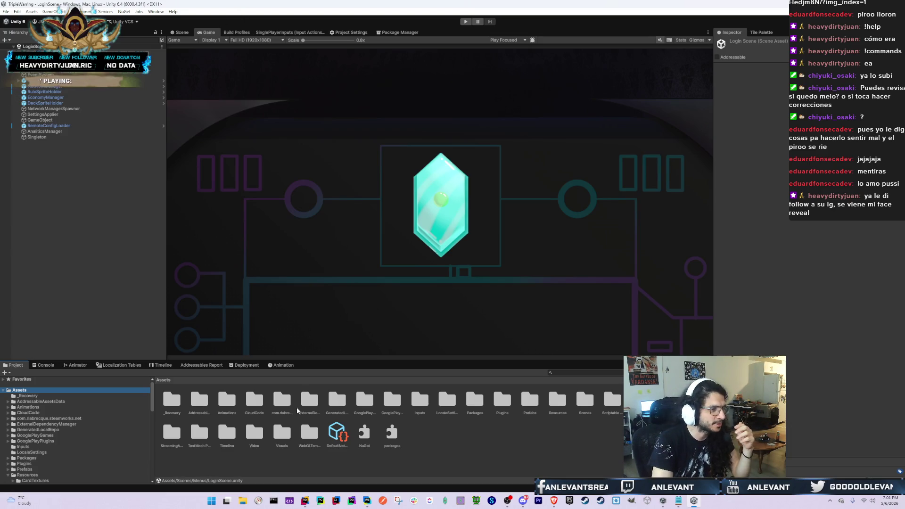
Step: Search the assets for 'Exit' and open the EncounterRoomThreeExit prefab
left_click(570, 372)
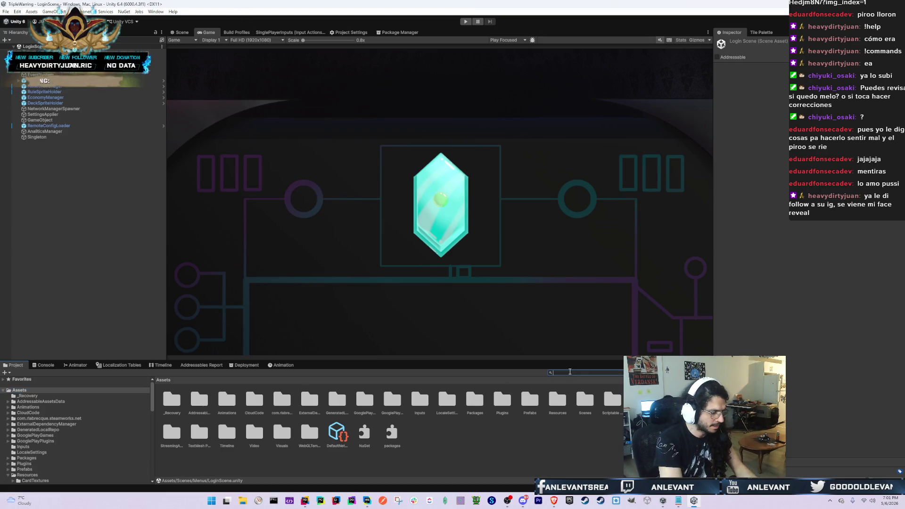
type("it")
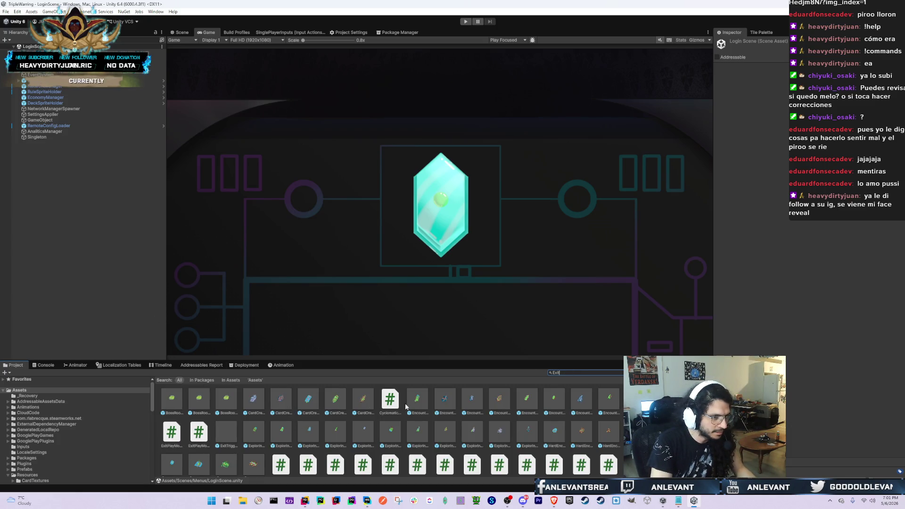
double_click(573, 403)
Step: Inspect the cave tilemap and rock cliffs in the Scene view, then clear the 'Exit' search
left_click(182, 32)
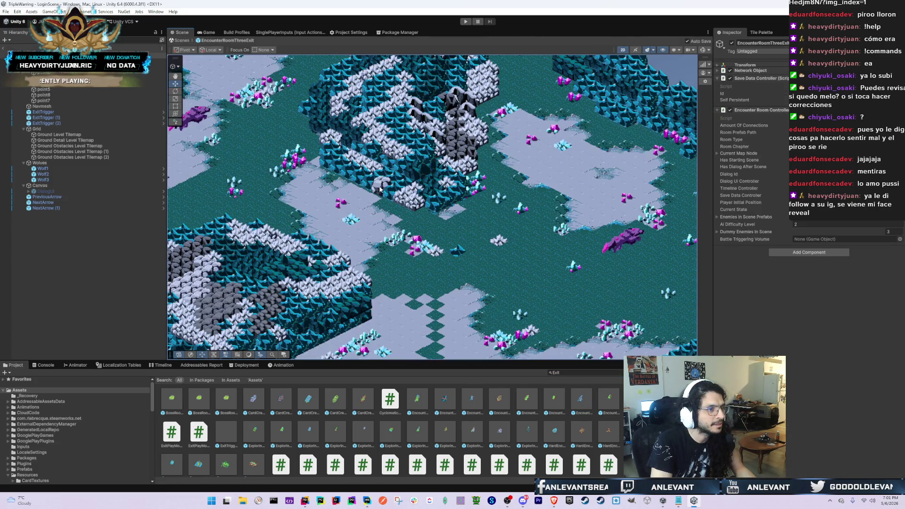
scroll(446, 237, "down", 5)
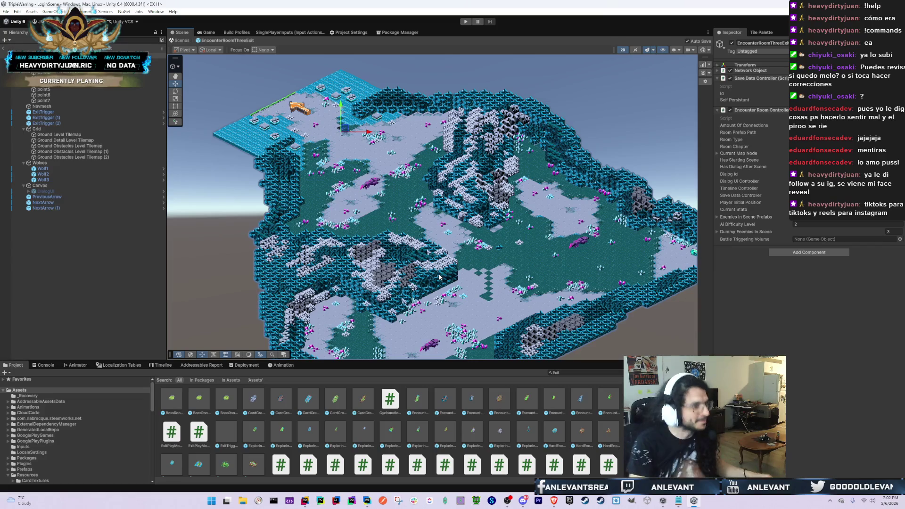
scroll(439, 277, "up", 6)
mouse_move(404, 196)
left_mouse_down()
mouse_move(479, 225)
mouse_move(528, 259)
left_mouse_up()
scroll(528, 258, "up", 2)
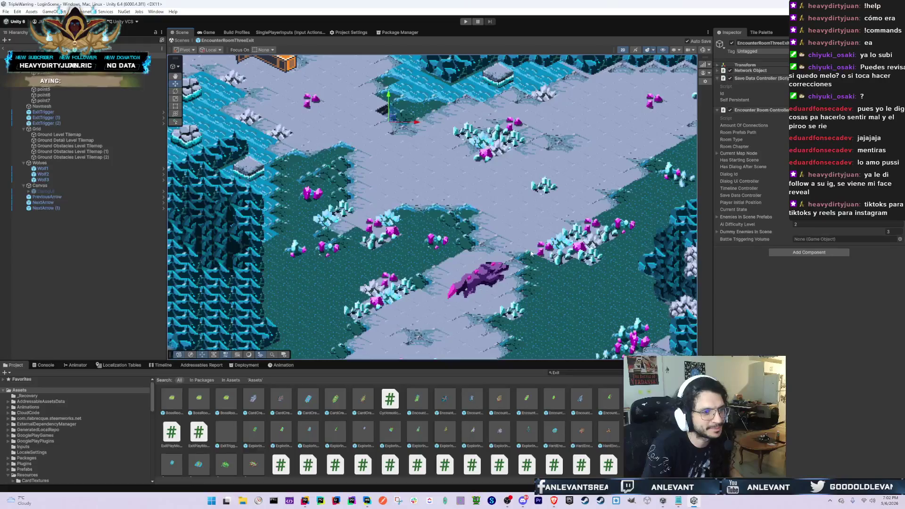
left_click_drag(478, 237, 440, 184)
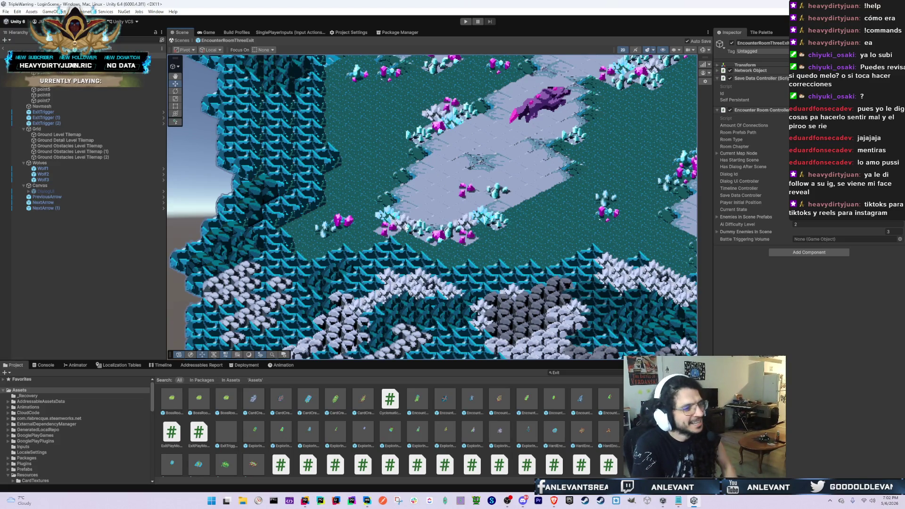
scroll(405, 204, "up", 6)
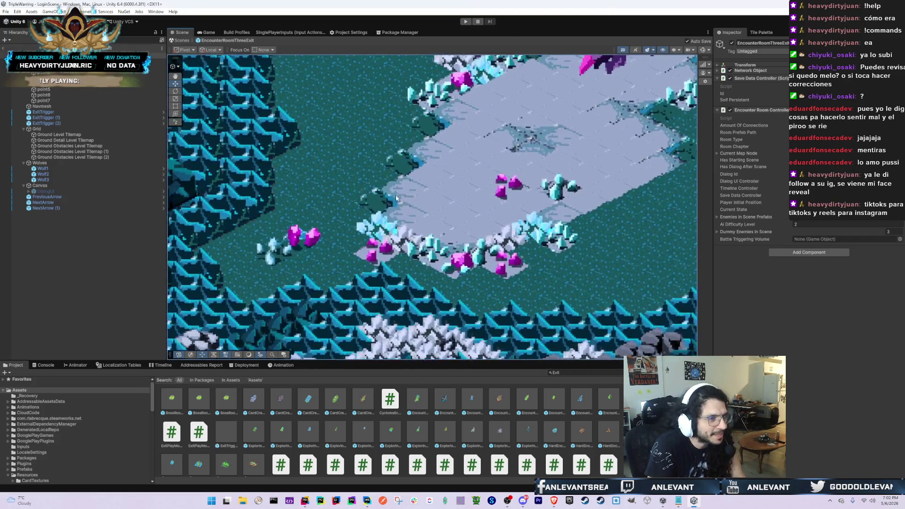
scroll(430, 162, "down", 8)
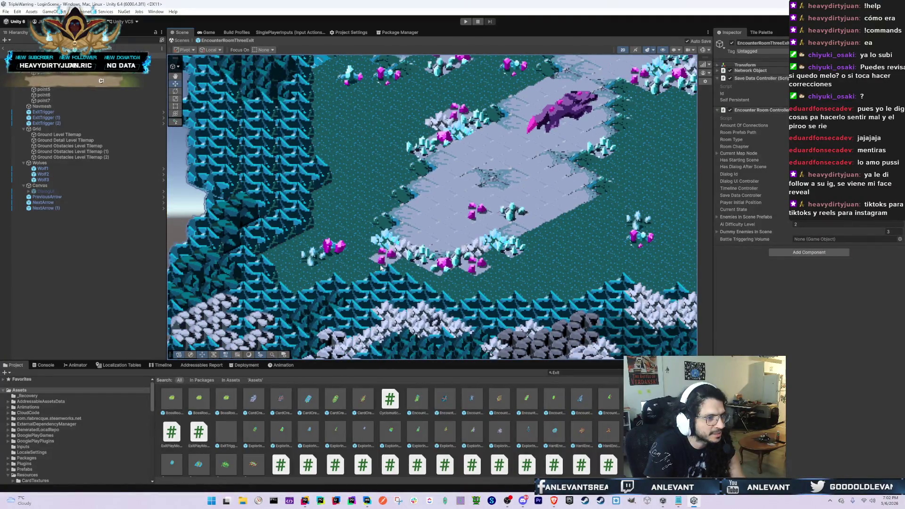
mouse_move(584, 193)
left_mouse_down()
mouse_move(426, 213)
mouse_move(412, 197)
mouse_move(403, 214)
mouse_move(465, 355)
left_mouse_up()
left_click(585, 373)
key("BackSpace")
key("BackSpace")
key("BackSpace")
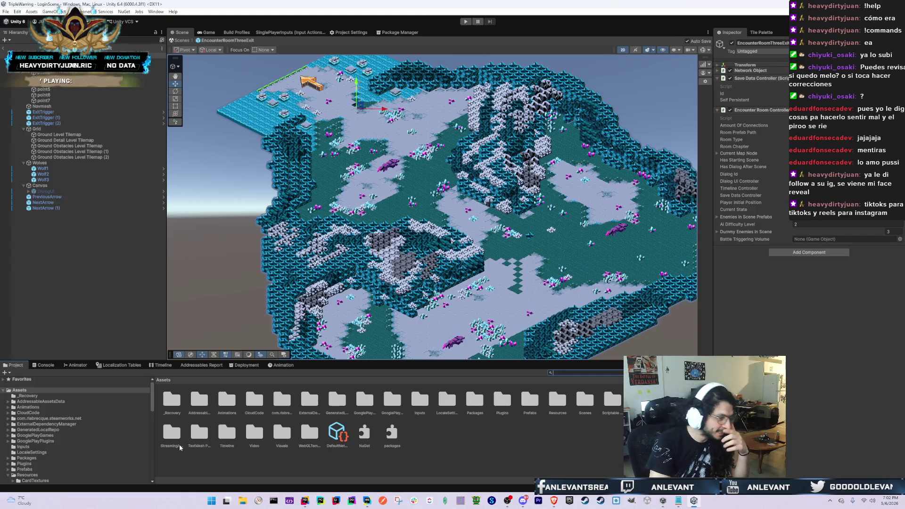
Step: Browse the Configuration, CardTextures and Resources folders in the Project tree, then collapse Resources
scroll(93, 445, "down", 3)
left_click(52, 444)
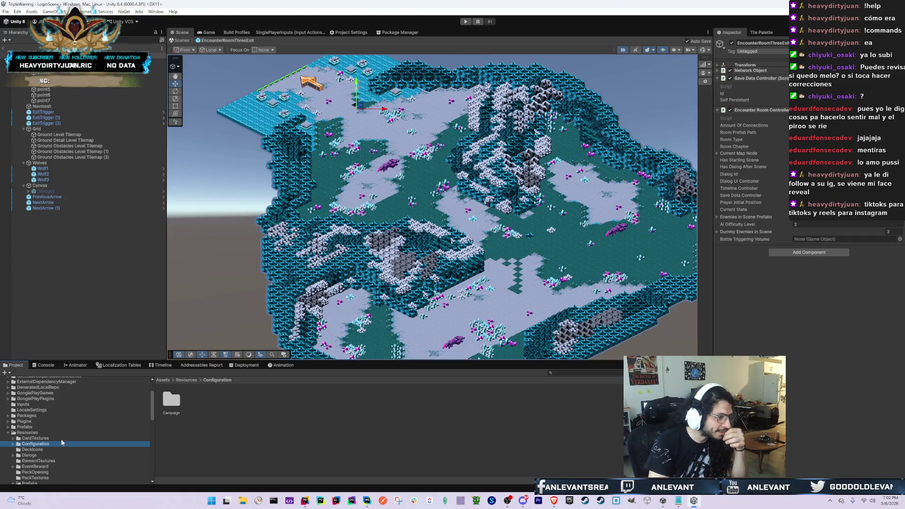
left_click(63, 439)
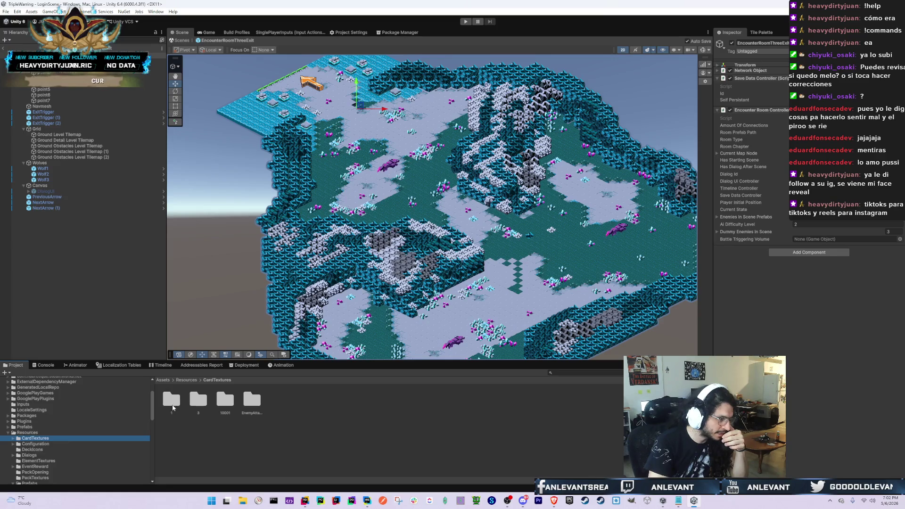
double_click(172, 406)
key("Left")
key("Left")
key("Left")
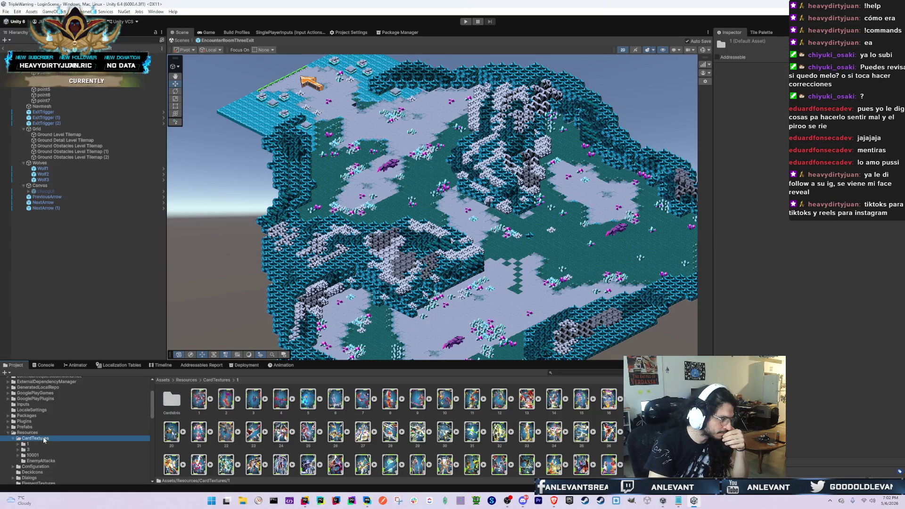
key("Down")
key("Down")
key("Down")
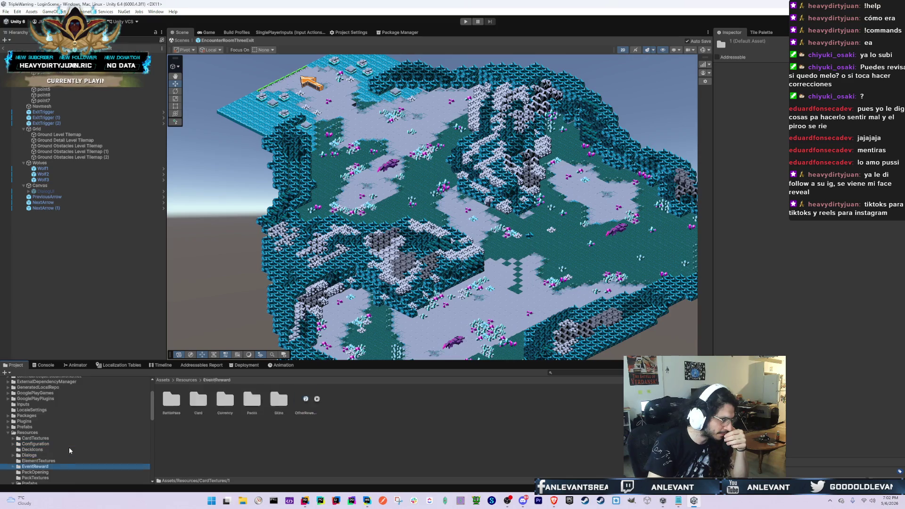
key("Up")
key("Up")
key("Up")
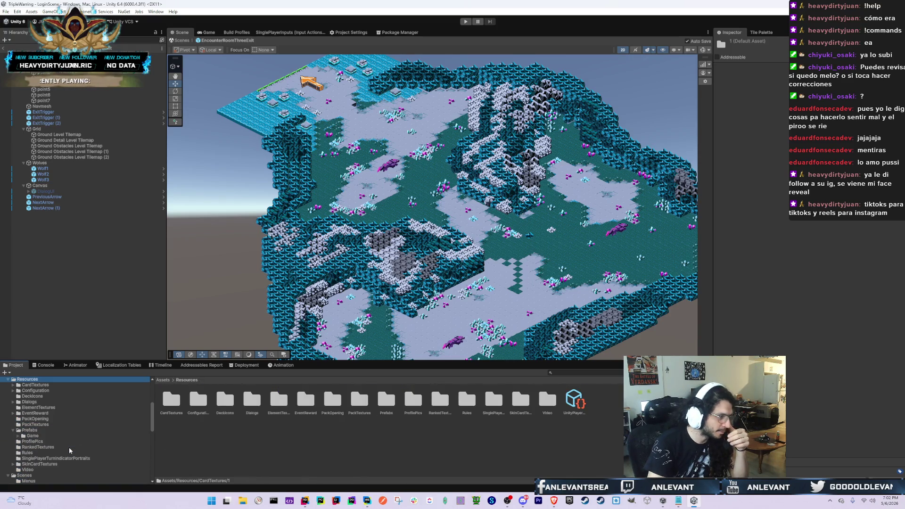
key("Left")
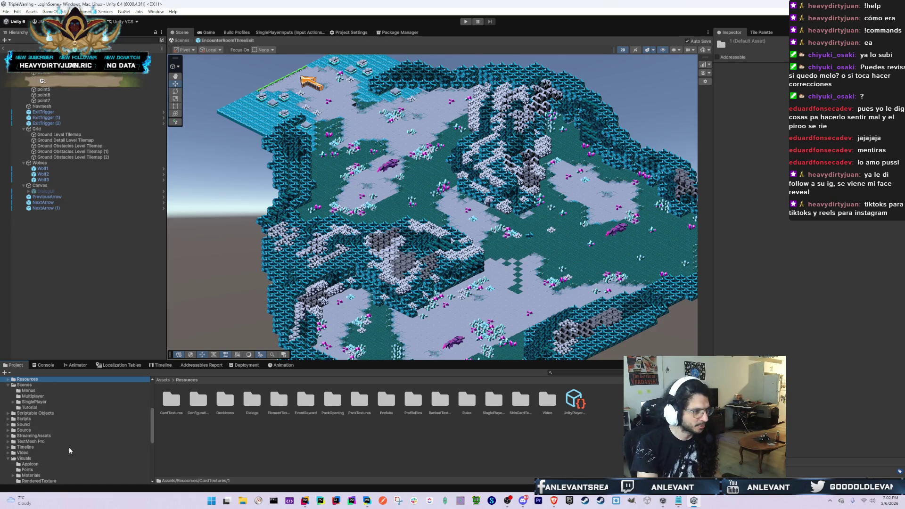
Step: Move through the Scenes, Scripts and Visuals folders, then reveal the EncounterRoom prefab folder
key("Up")
key("Up")
key("Up")
key("Down")
key("Down")
key("Down")
key("Left")
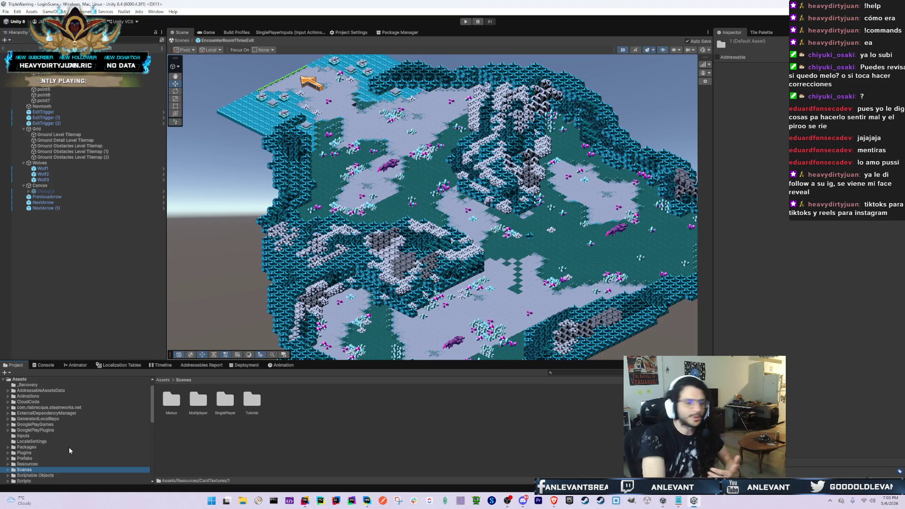
key("Down")
key("Down")
key("Down")
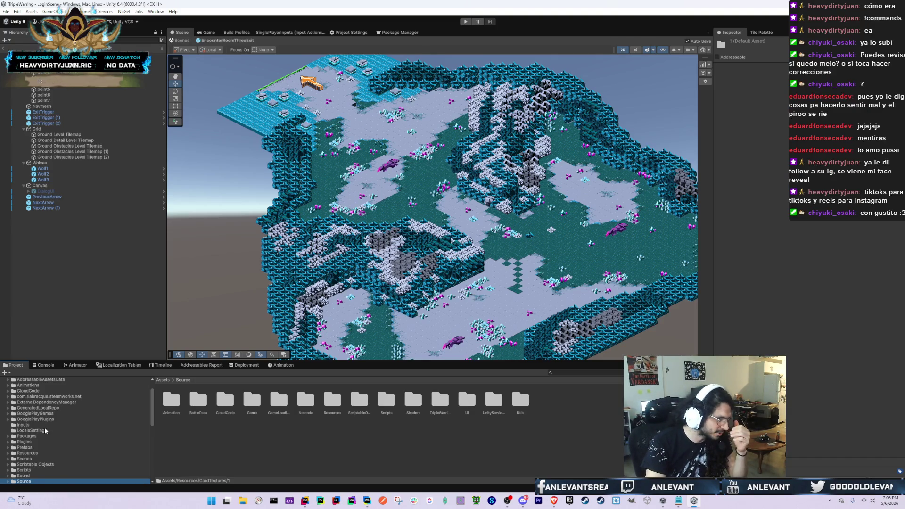
key("Up")
key("Up")
scroll(30, 471, "down", 3)
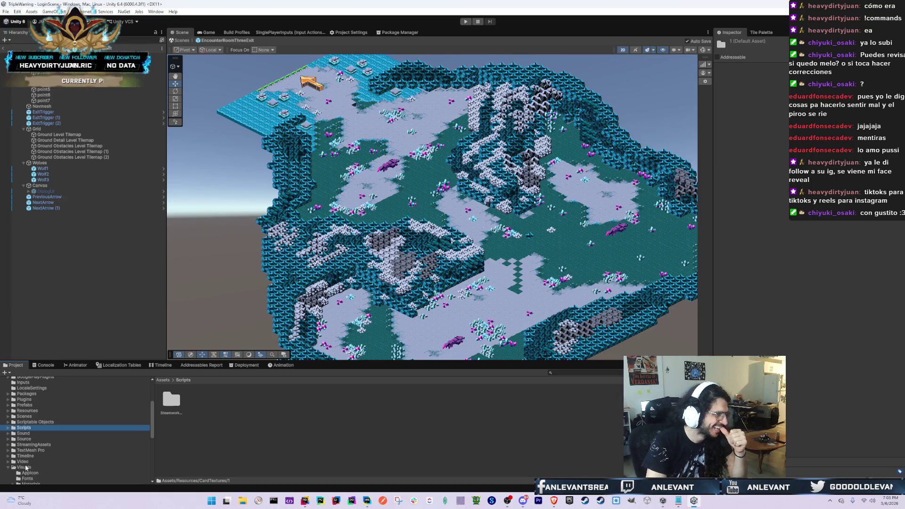
left_click(32, 467)
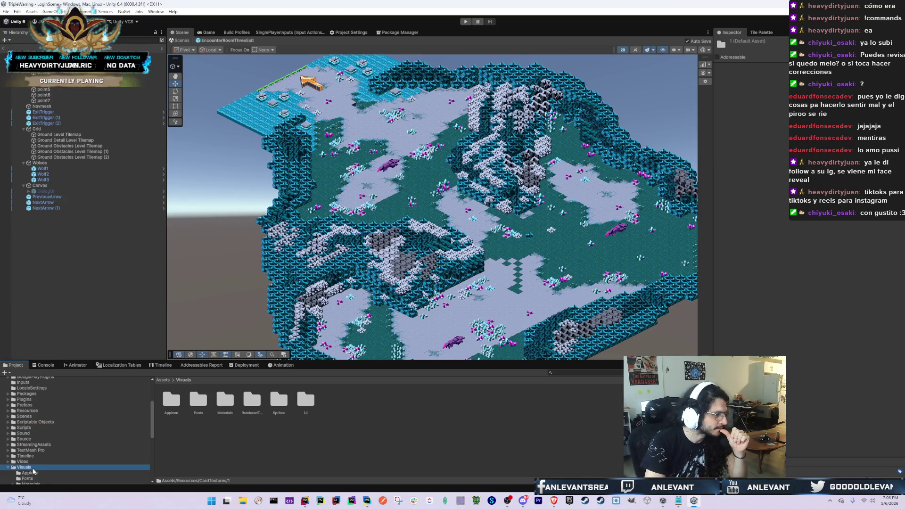
scroll(23, 469, "down", 3)
key("Left")
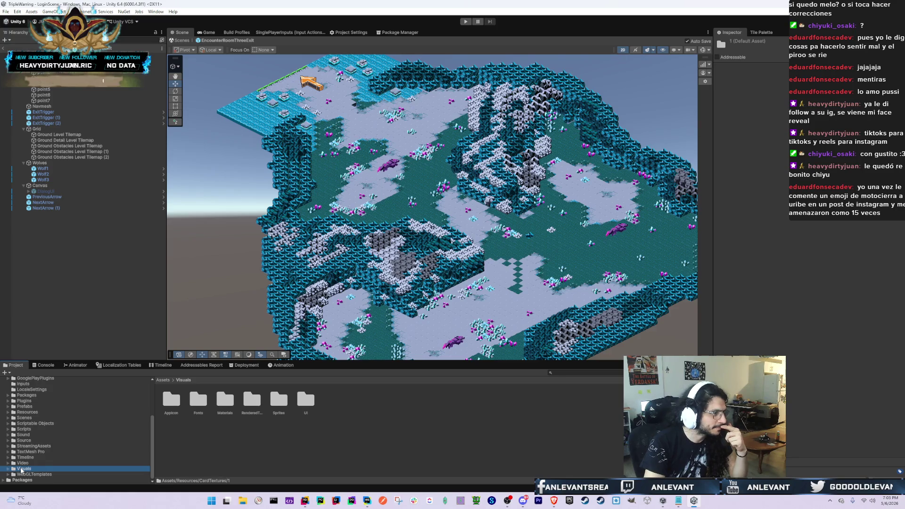
left_click(71, 47)
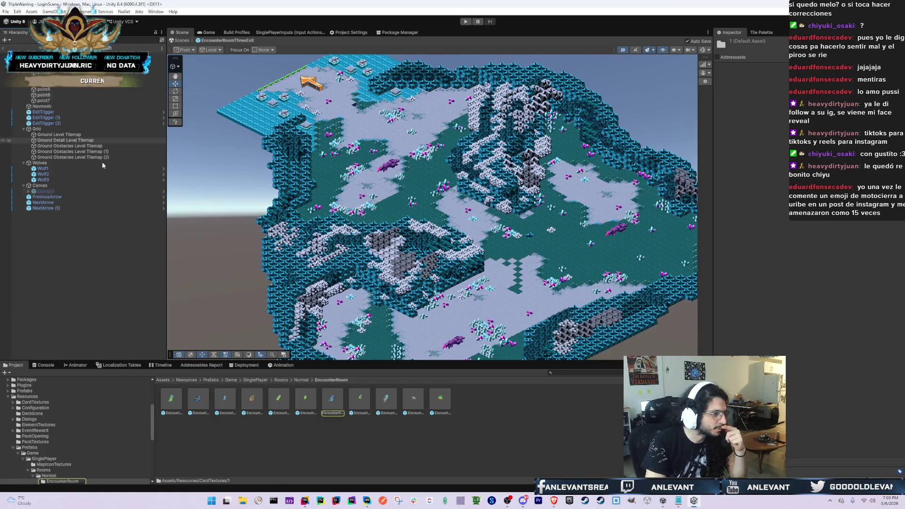
Step: Open the EncounterRoomOneExit prefab from the EncounterRoom folder and zoom its Scene view
double_click(202, 404)
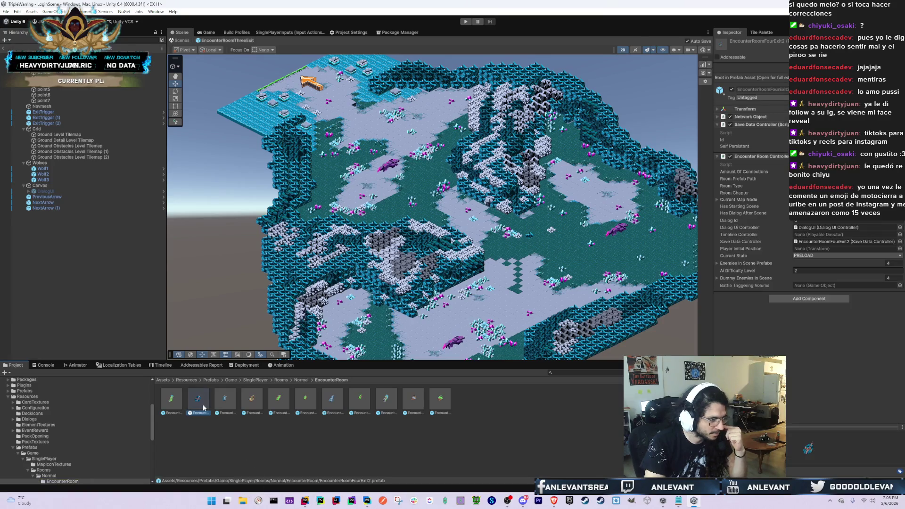
left_click(225, 406)
double_click(234, 402)
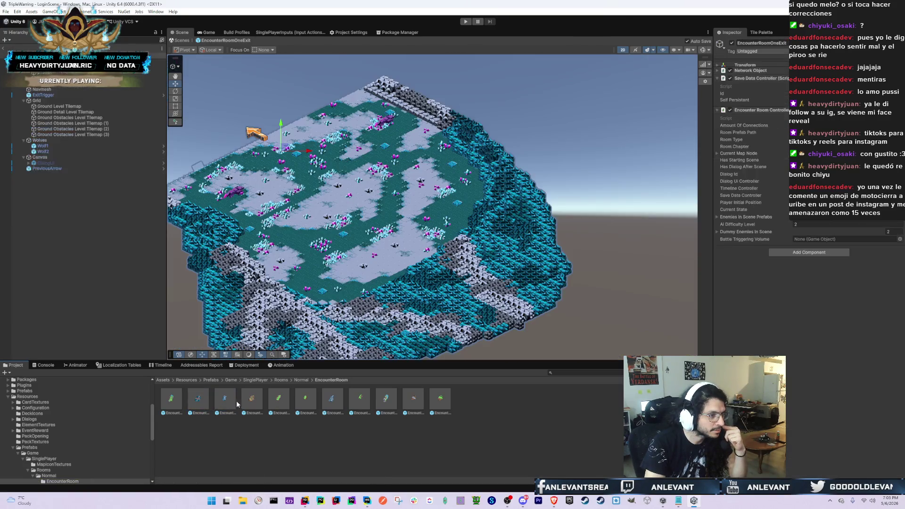
scroll(326, 292, "up", 5)
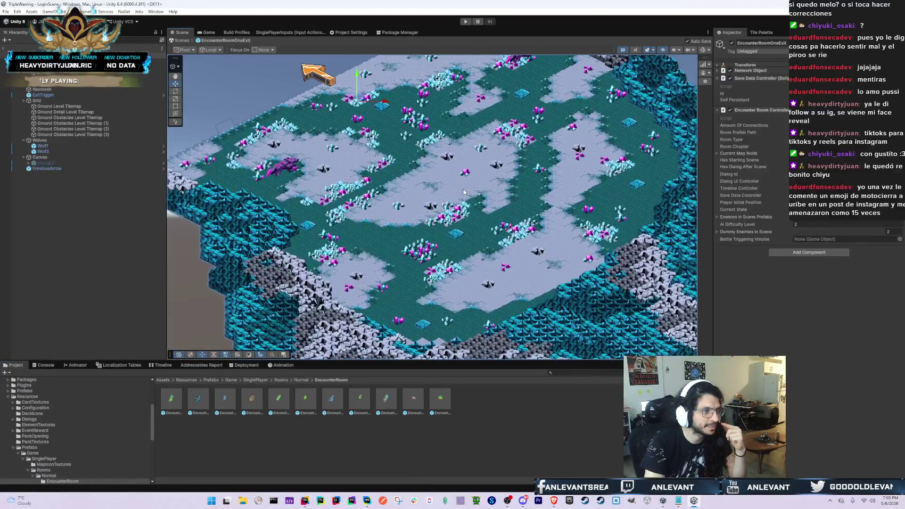
scroll(358, 202, "down", 3)
scroll(425, 203, "up", 3)
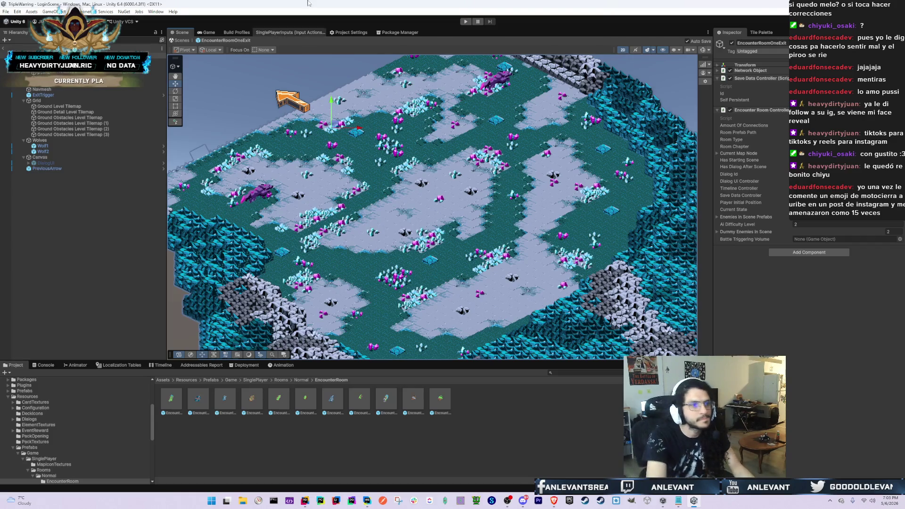
Step: Set the Tile Palette brush to paint on Ground Level Tilemap with a TerrainPalette ground tile
left_click(771, 32)
left_click(752, 162)
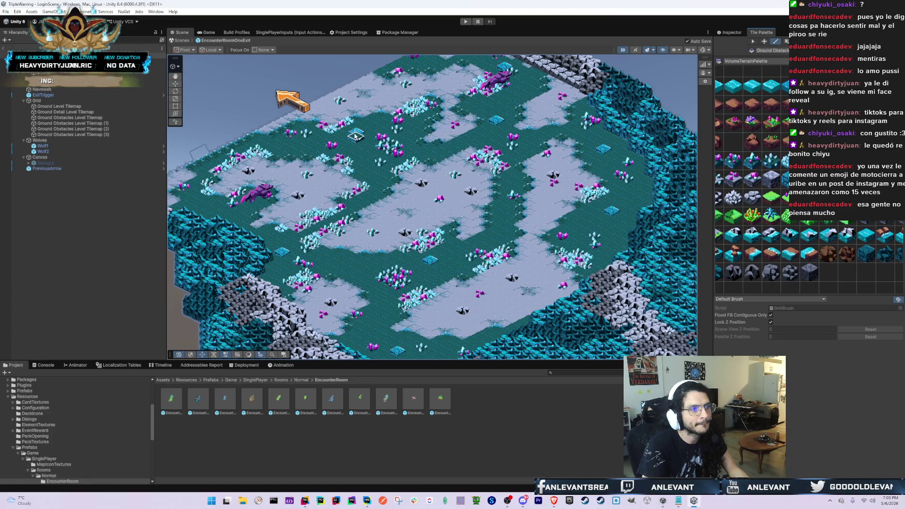
left_click(71, 106)
left_click(358, 134)
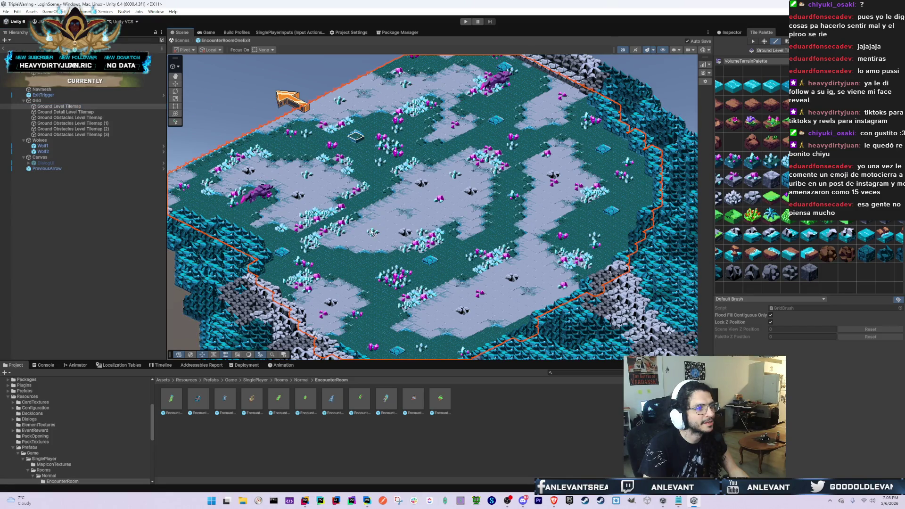
left_click(88, 108)
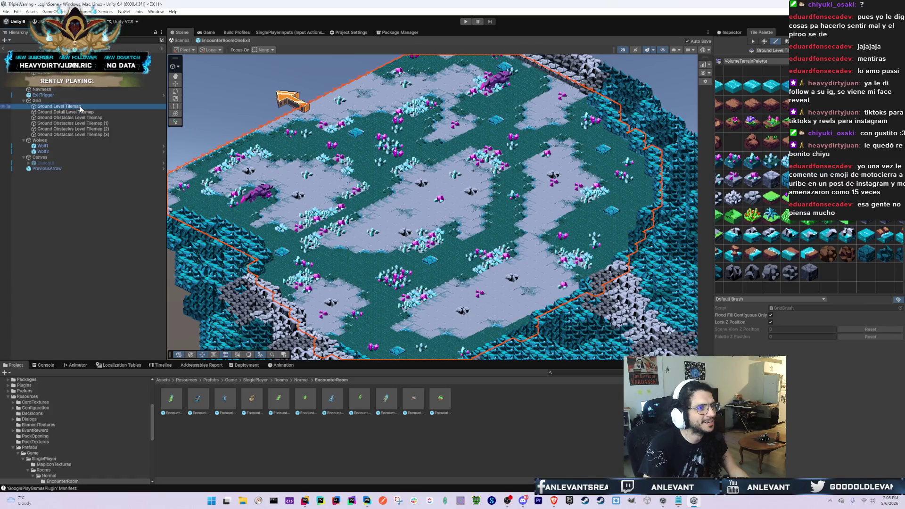
left_click(778, 61)
left_click(764, 75)
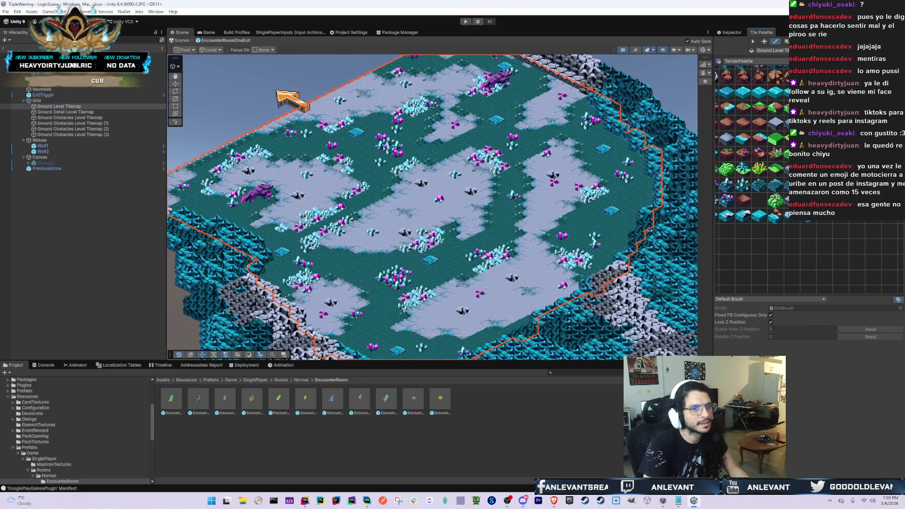
left_click(775, 187)
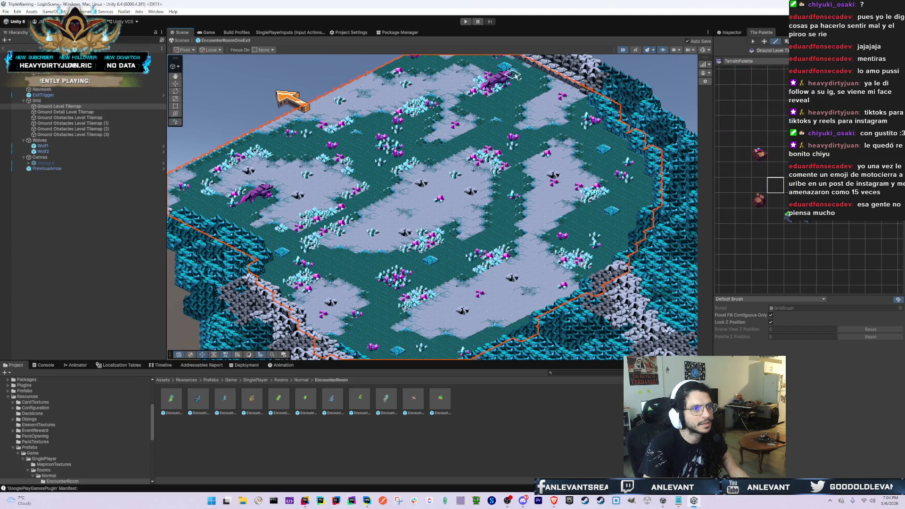
Step: Paint ground over the three stray light-blue tiles in the cave floor
left_click(603, 150)
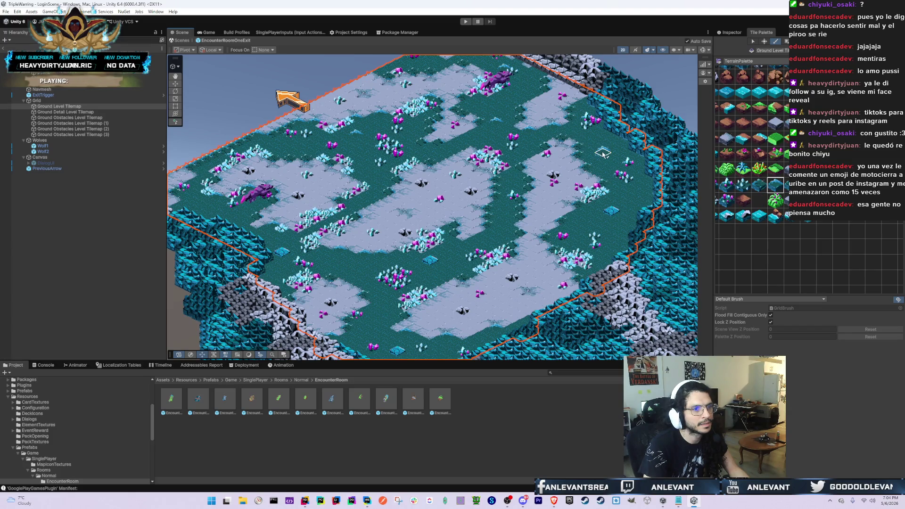
left_click(604, 210)
left_click(430, 260)
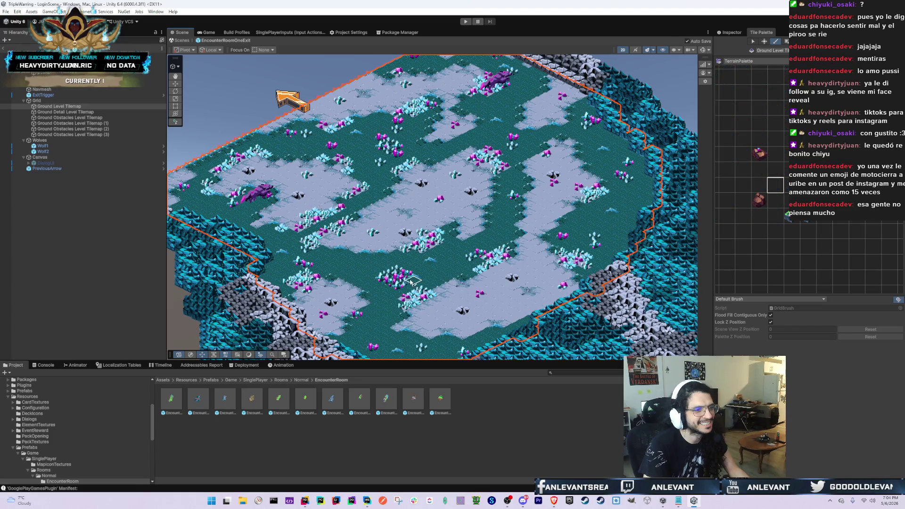
mouse_move(421, 265)
left_mouse_down()
mouse_move(490, 229)
mouse_move(497, 255)
left_mouse_up()
scroll(457, 297, "up", 1)
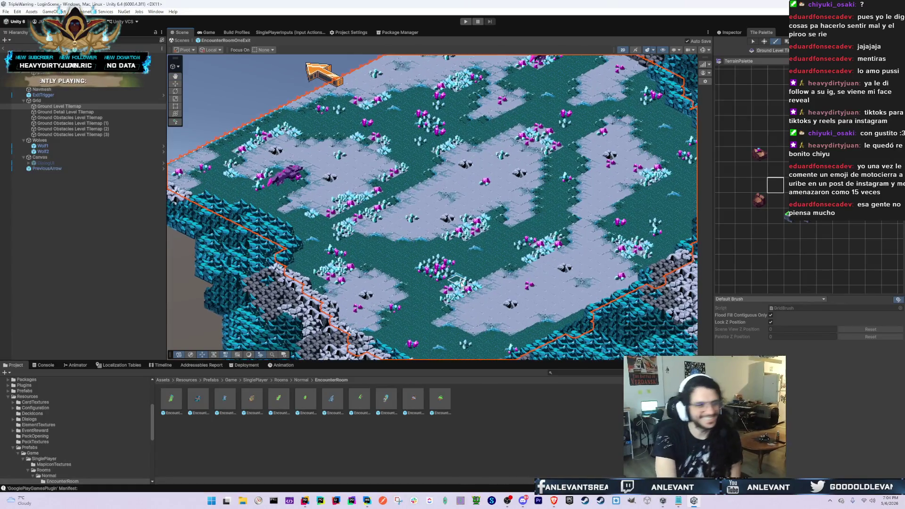
Step: Choose a new TerrainPalette tile while moving the view over the room's rock cliffs
scroll(375, 306, "up", 1)
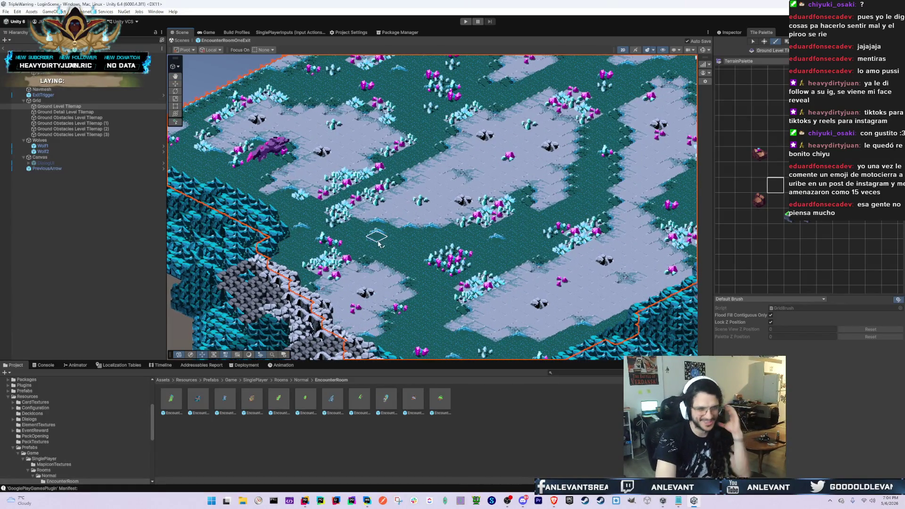
left_click_drag(354, 226, 390, 145)
scroll(389, 145, "up", 3)
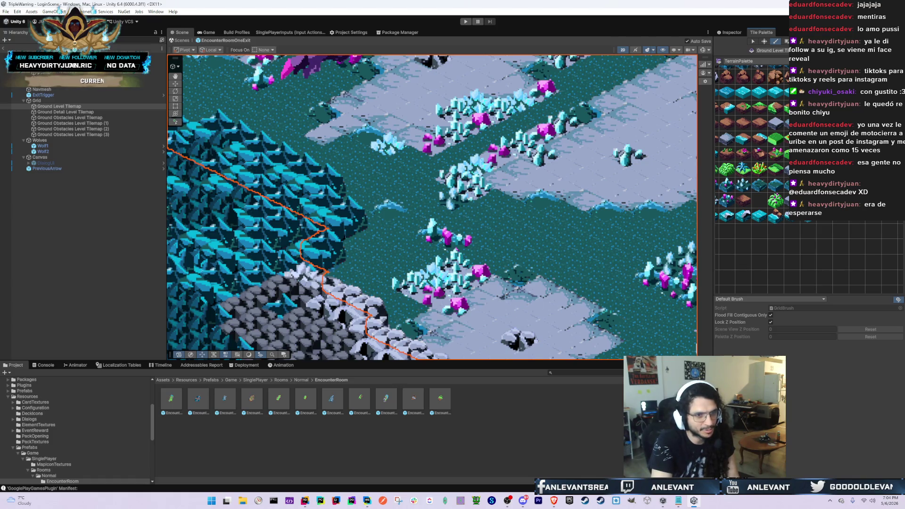
left_click(781, 186)
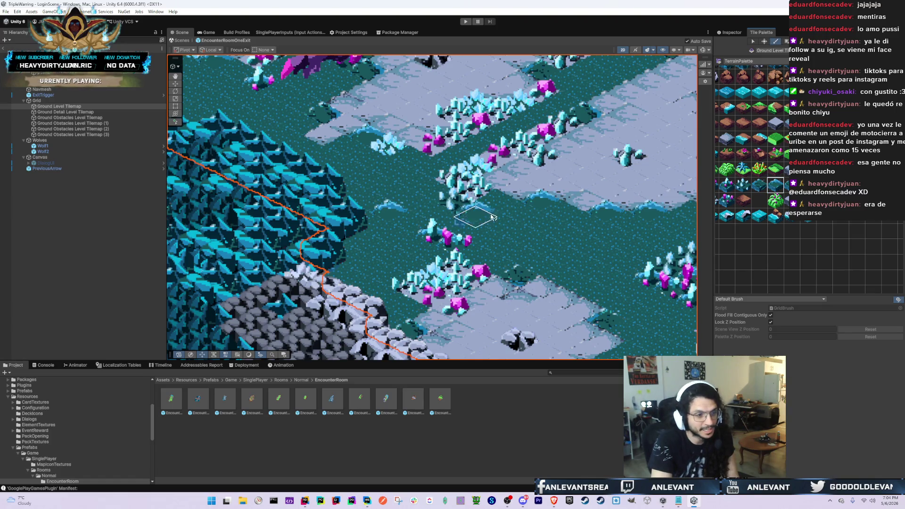
key("Right")
key("Down")
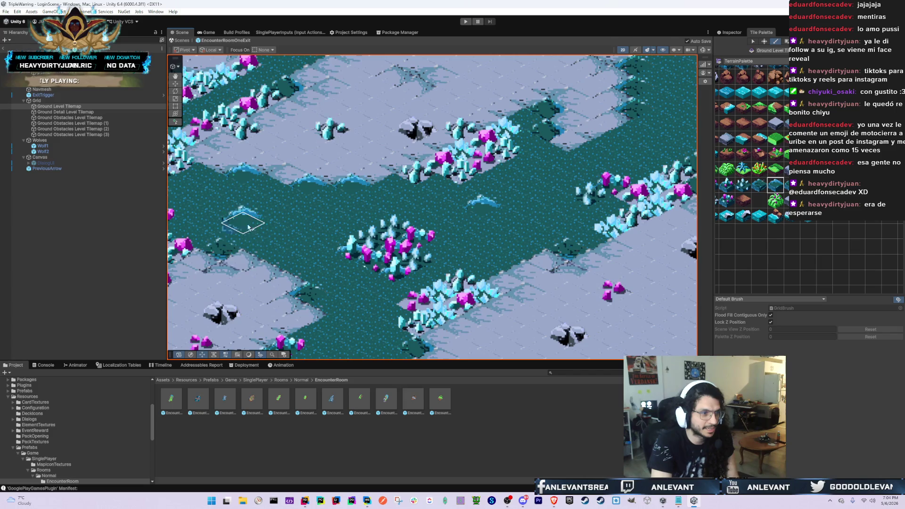
key("Left")
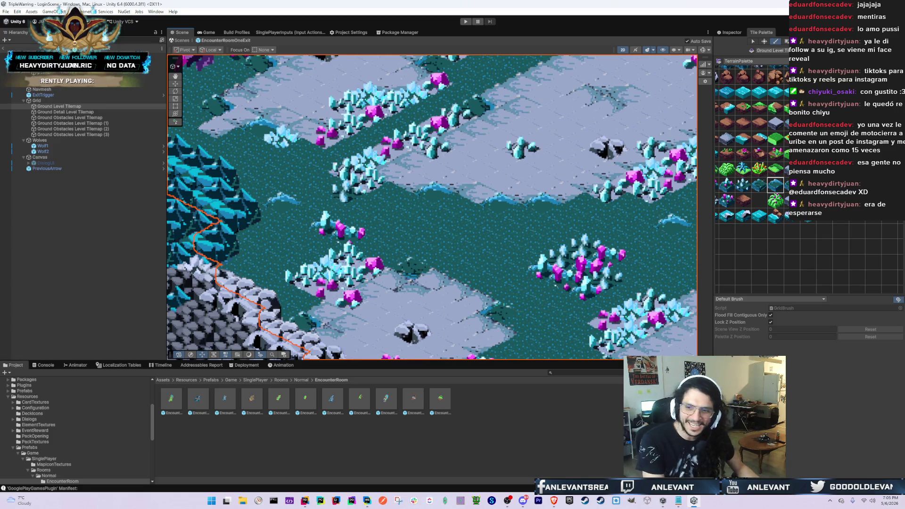
Step: Frame the Ground Level Tilemap, ping the room prefab in Project, and open EncounterRoomFourExit2
double_click(96, 105)
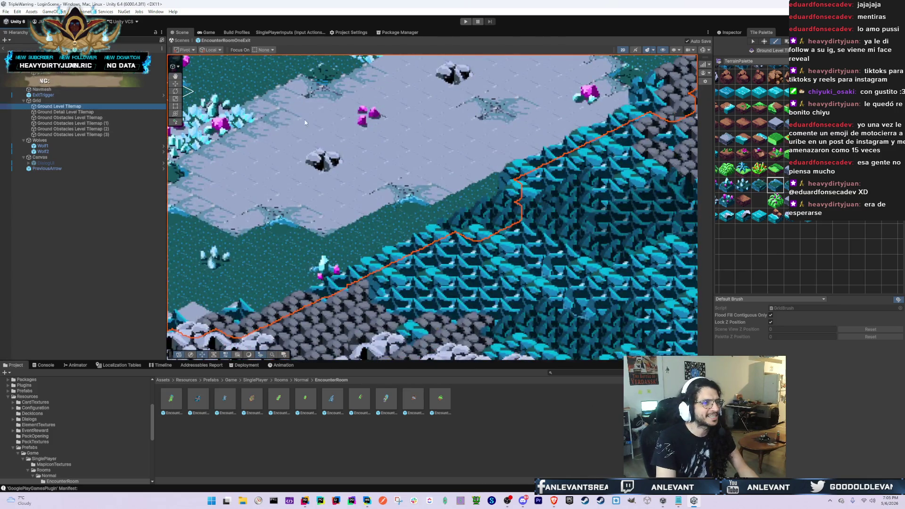
scroll(330, 146, "down", 4)
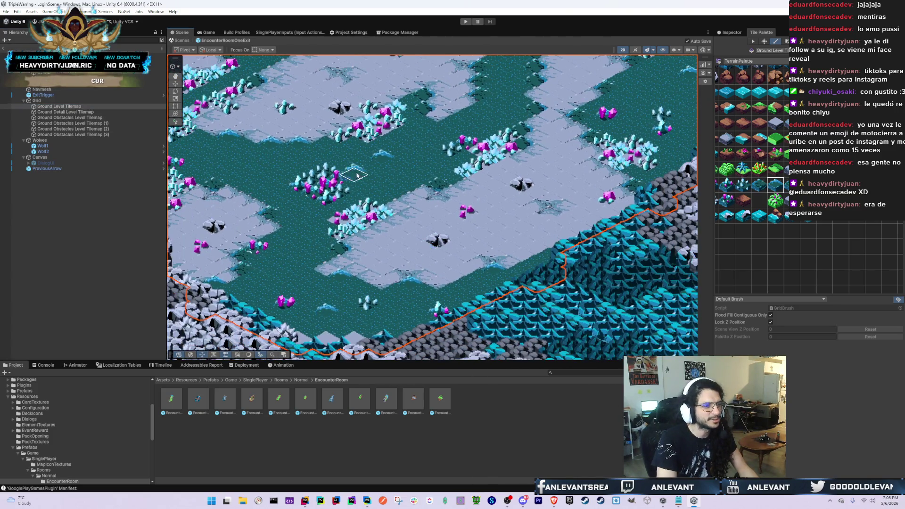
left_click(4, 49)
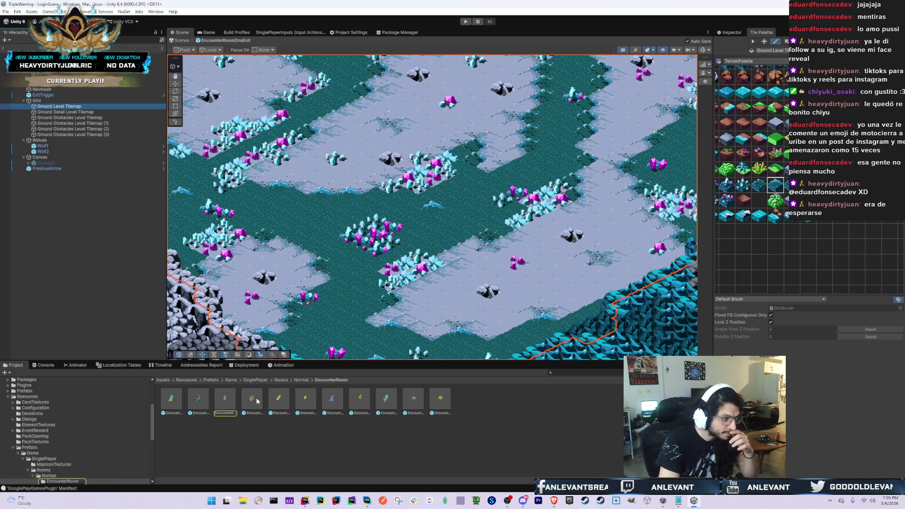
double_click(198, 399)
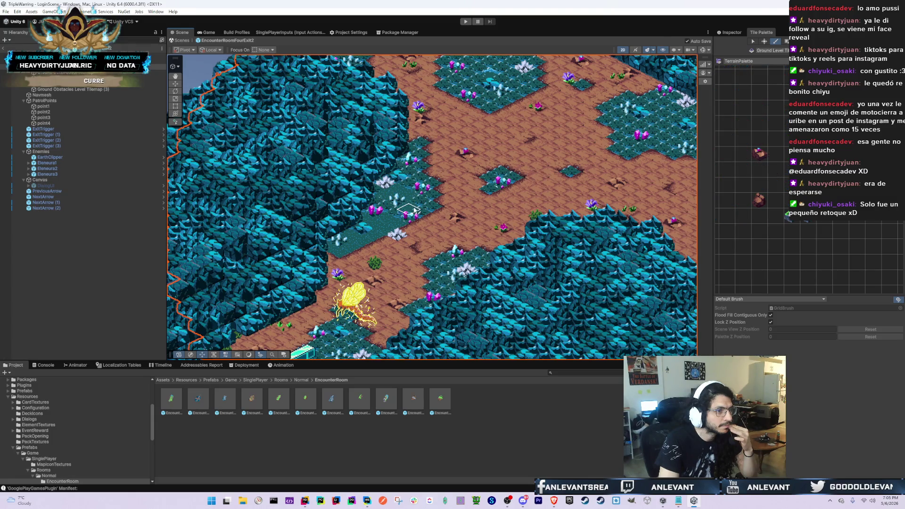
Step: Paint pink crystals onto the small central teal patch of the EncounterRoomFourExit2 floor
left_click_drag(433, 212, 331, 278)
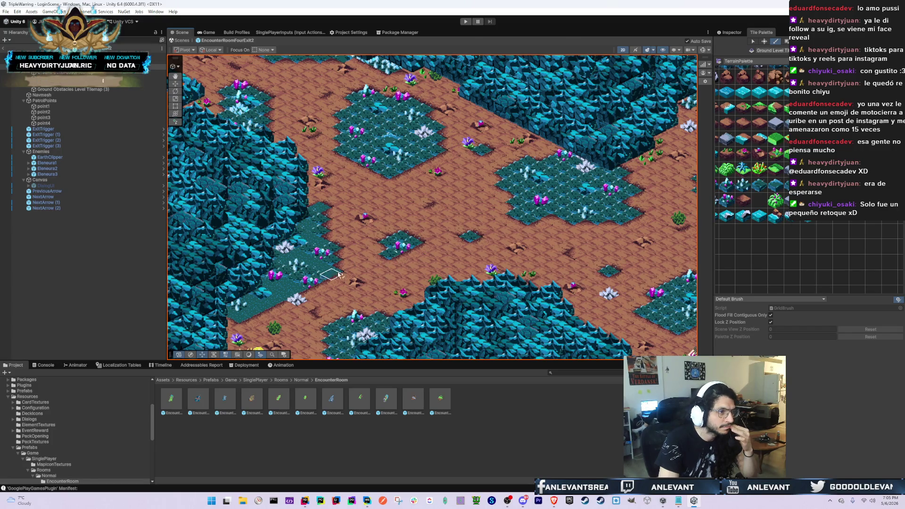
left_click(400, 252)
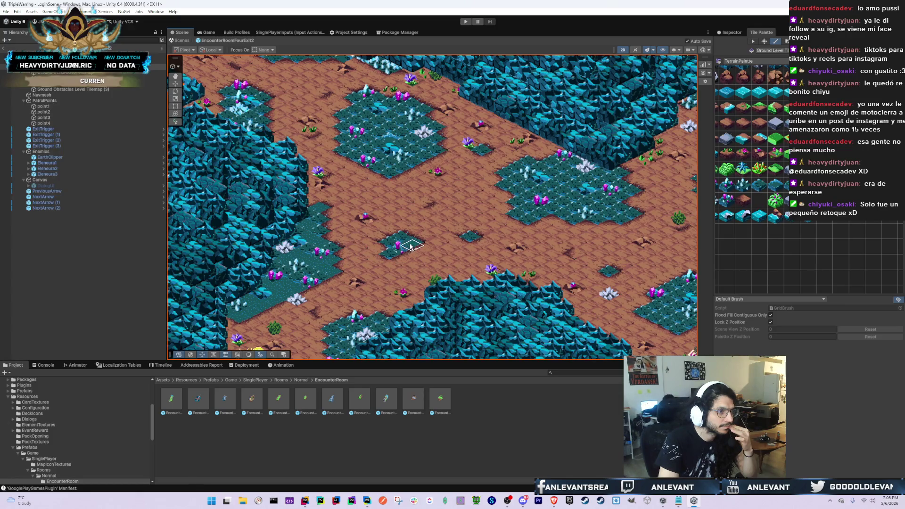
left_click_drag(549, 187, 426, 254)
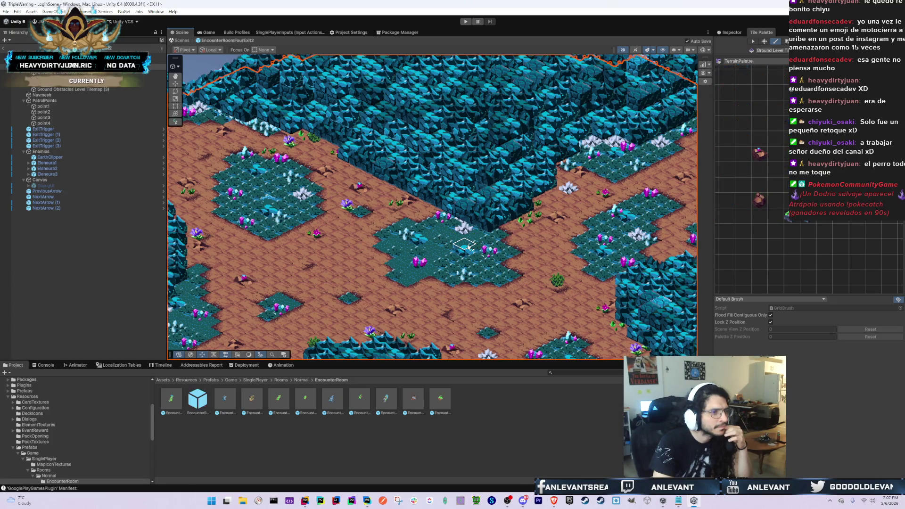
left_click(465, 232)
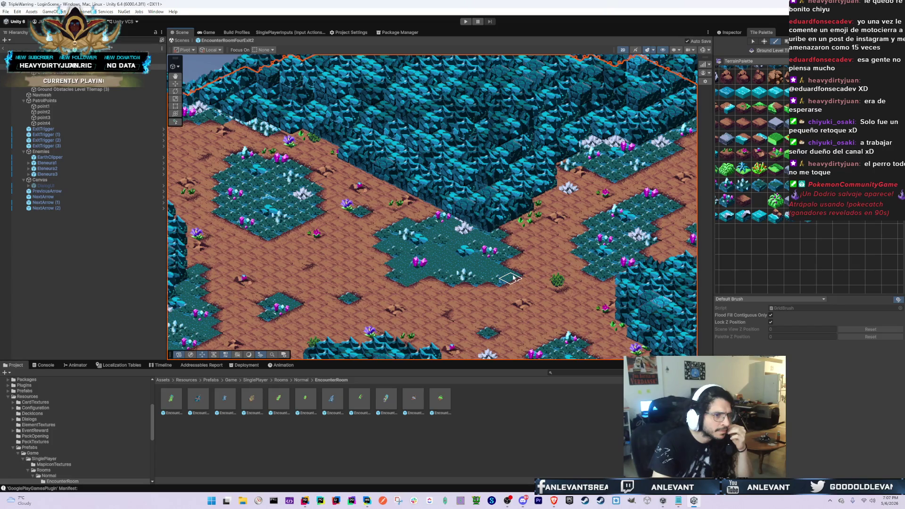
Step: Pan the Scene view to bring the cave room's exit arrow into view
left_click_drag(505, 255, 405, 267)
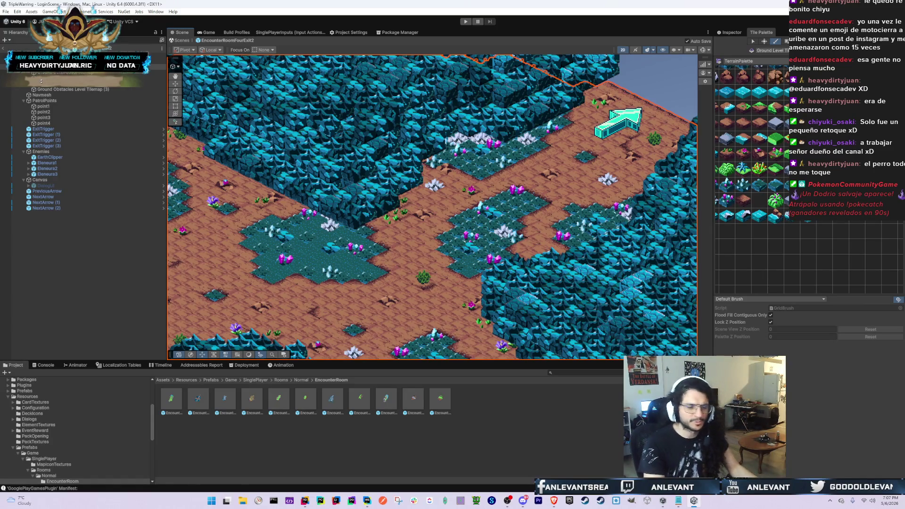
Step: Switch to the browser and play the Donkey Kong Country soundtrack video
key("alt+Tab")
key("alt+Tab")
key("alt+Tab")
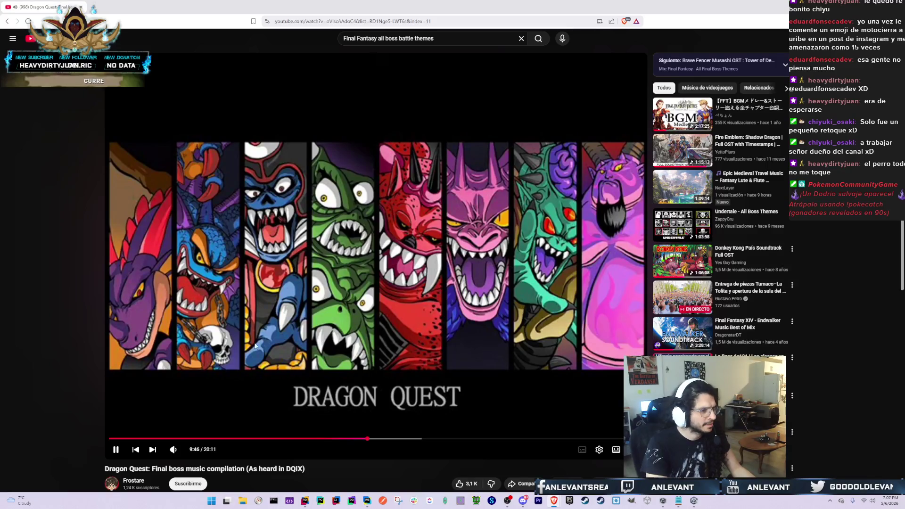
left_click(489, 95)
left_click(297, 22)
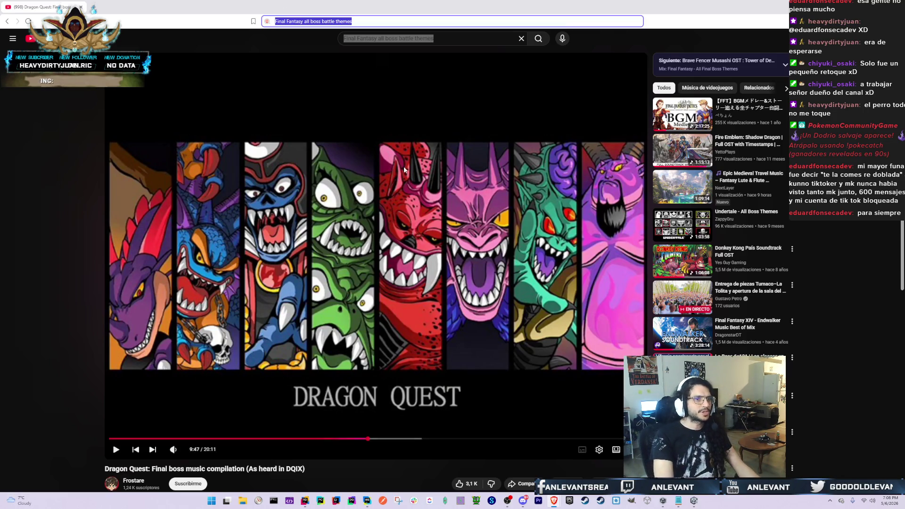
left_click(683, 256)
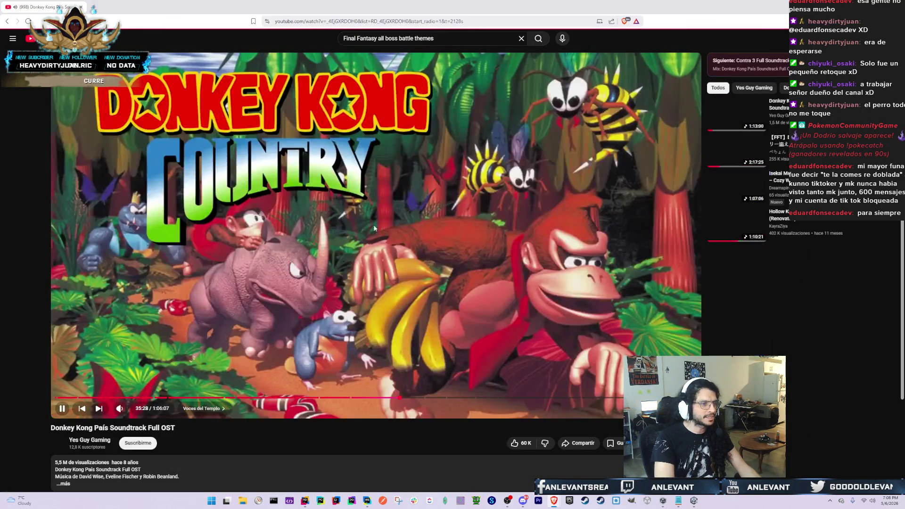
Step: Return to the Donkey Kong Country video and pause it
left_click(375, 228)
triple_click(386, 39)
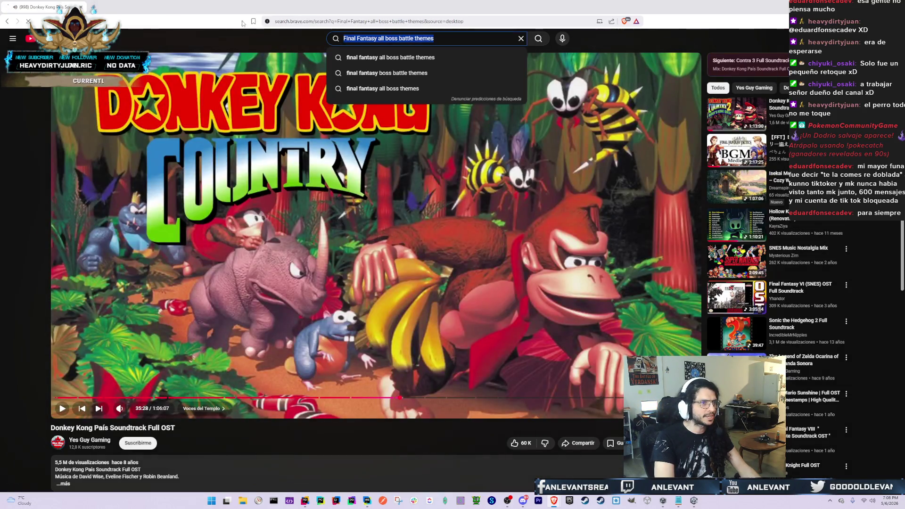
left_click_drag(386, 38, 251, 10)
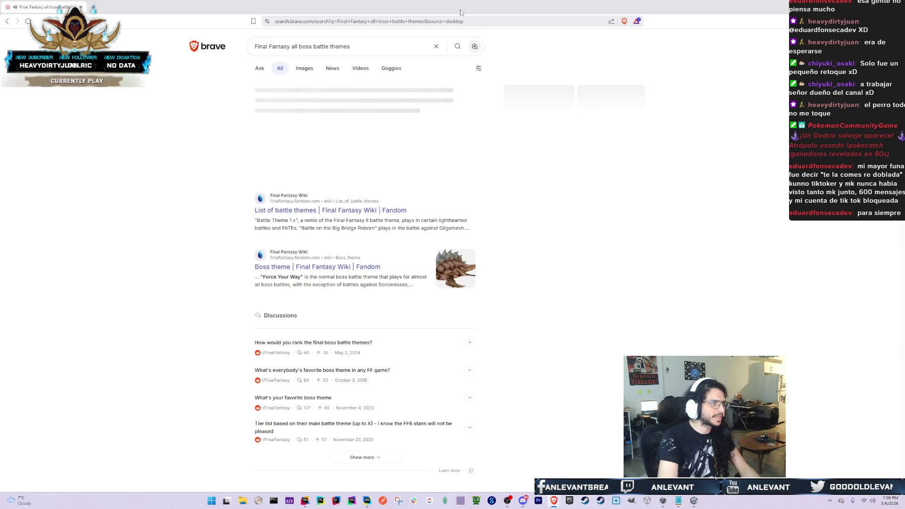
left_click(7, 22)
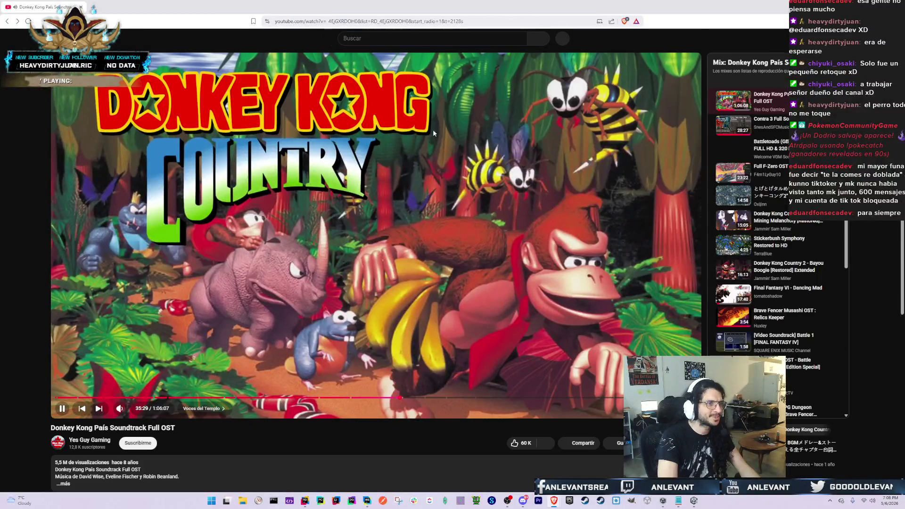
left_click(472, 68)
Step: Search YouTube for 'ost chrono trigger' and scrub through the SNES complete soundtrack video
left_click(448, 40)
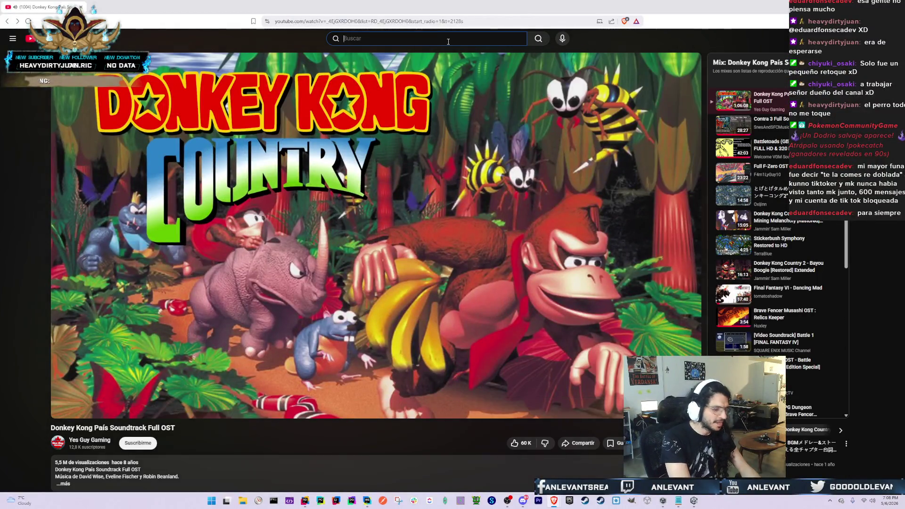
type("ost chrono tri")
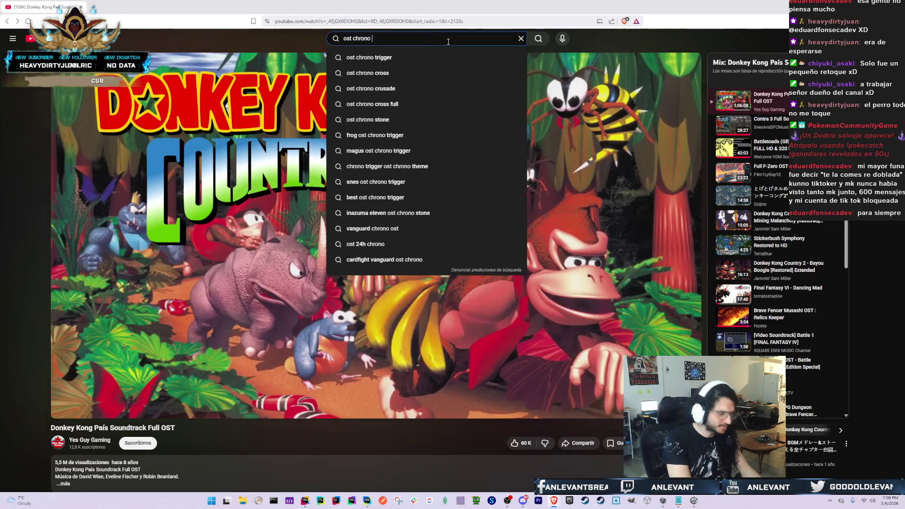
type("gger")
key("Return")
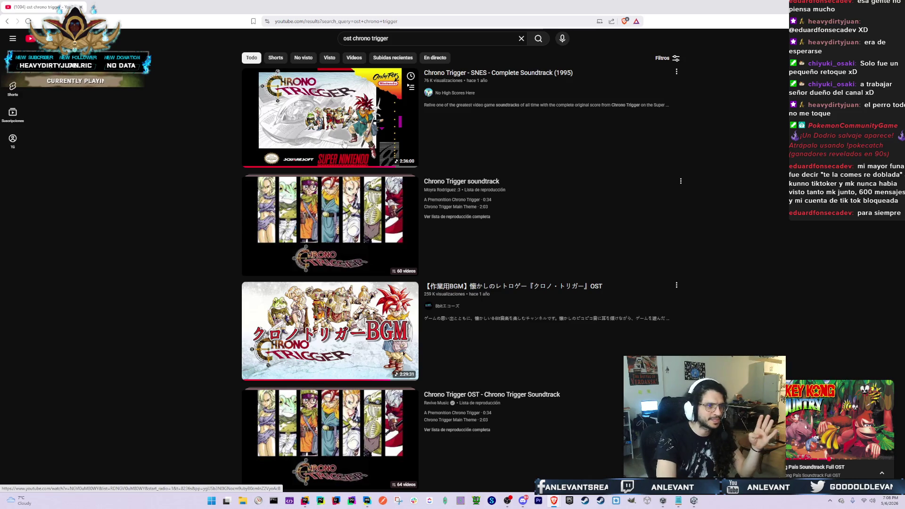
left_click(344, 144)
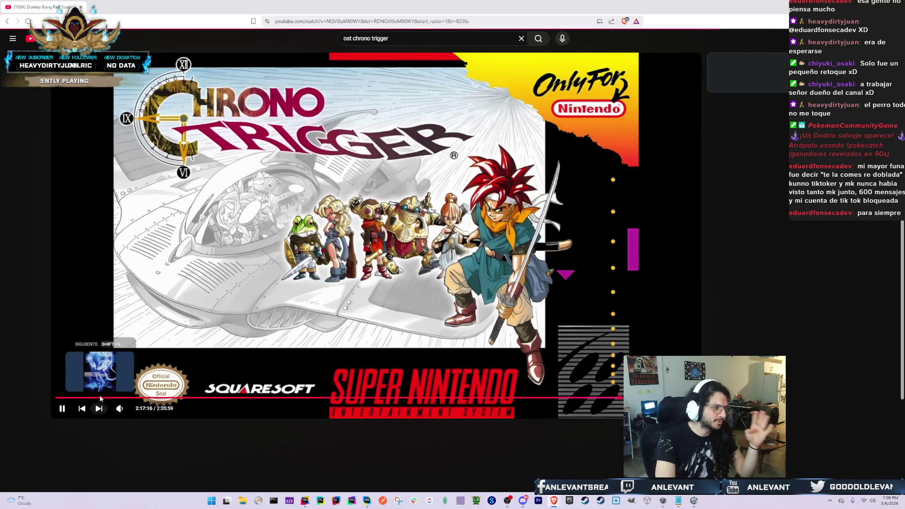
left_click_drag(76, 402, 137, 226)
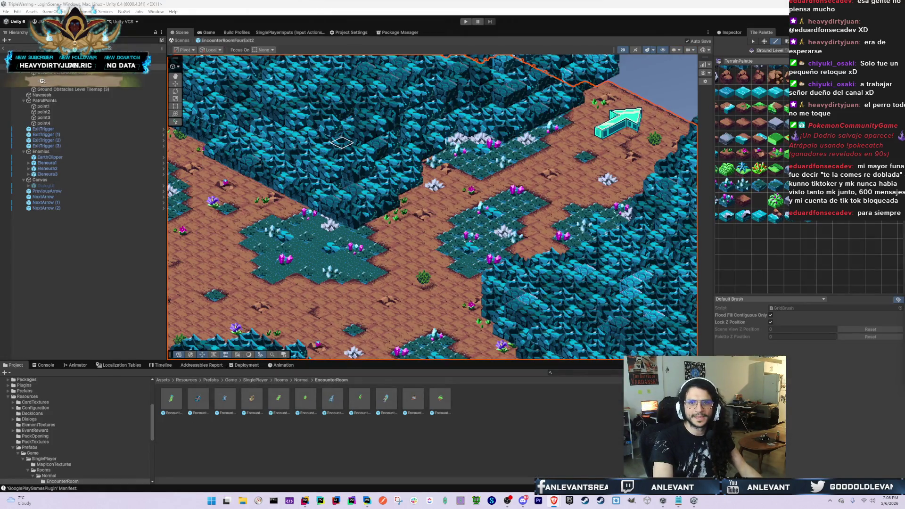
key("alt+Tab")
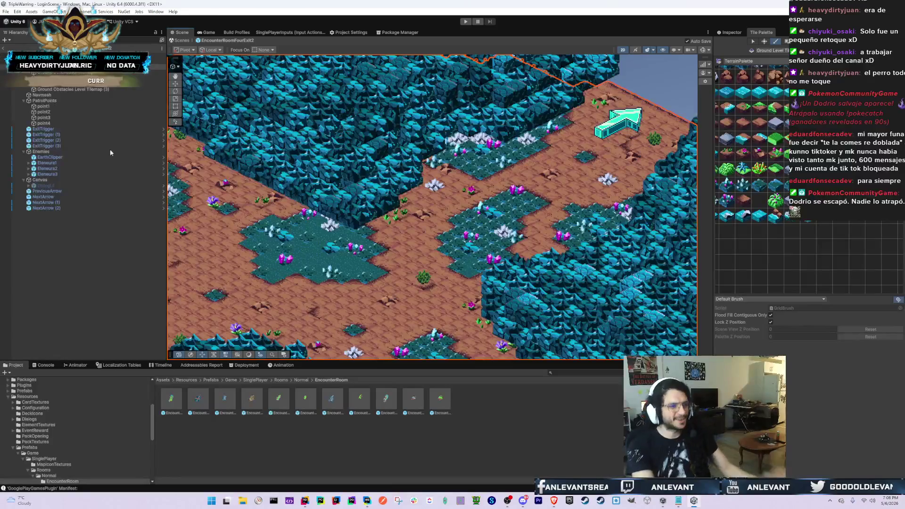
key("alt+Tab")
key("alt+Tab")
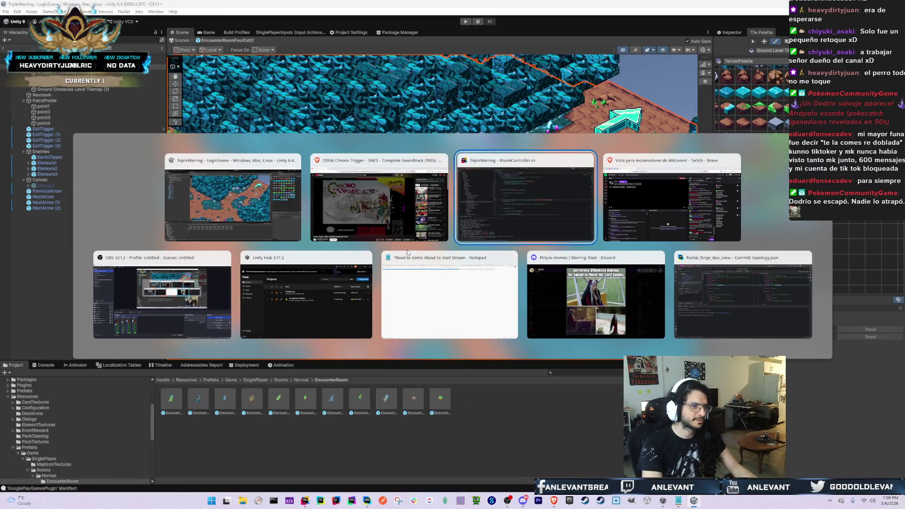
key("alt+Tab")
key("Escape")
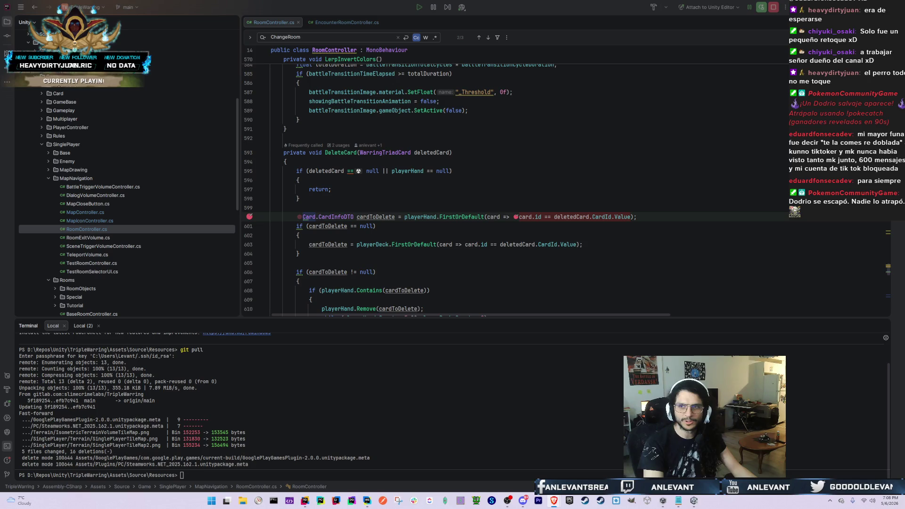
key("alt+Tab")
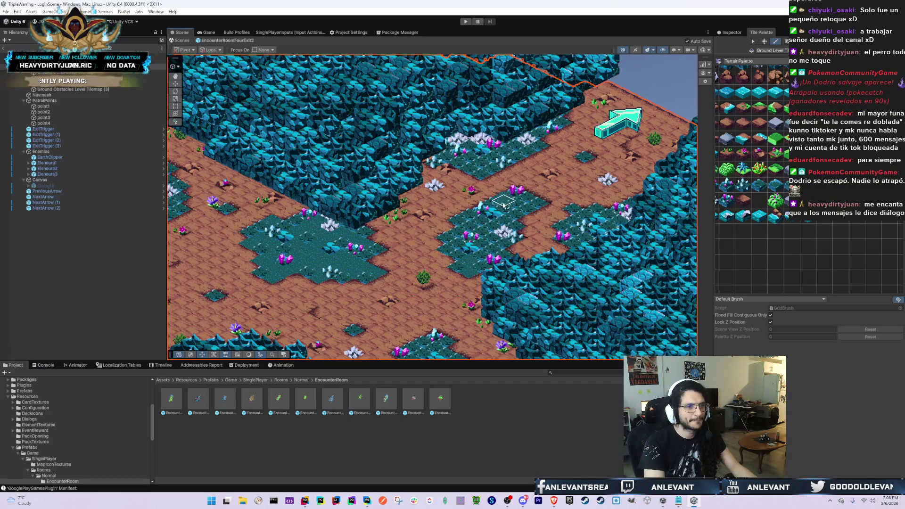
key("alt+Tab")
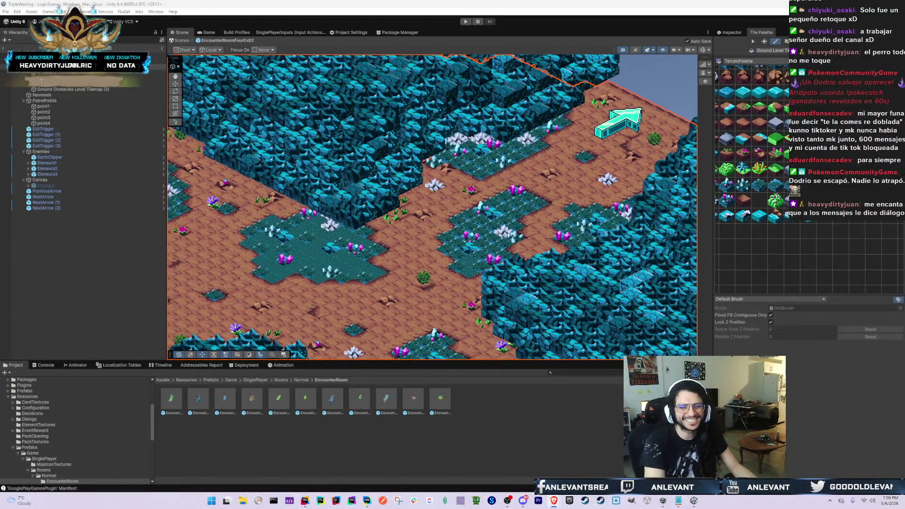
key("alt+Tab")
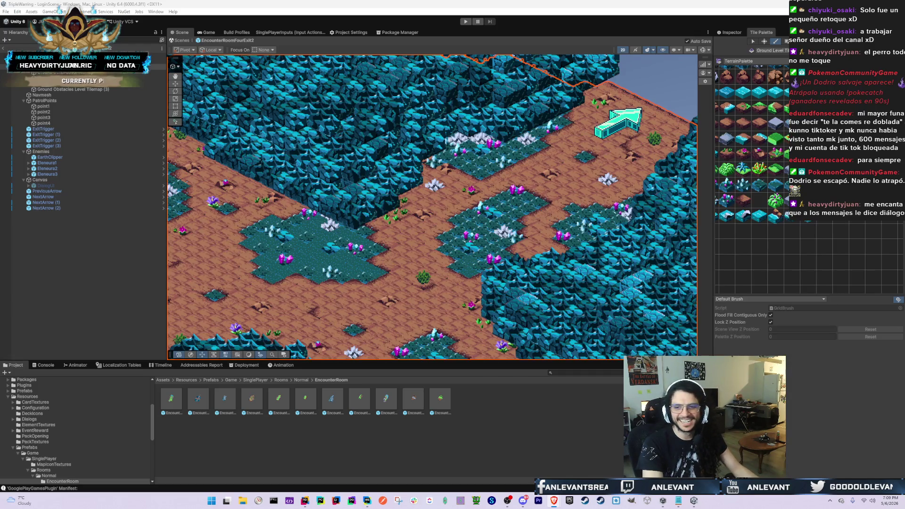
mouse_move(489, 227)
left_mouse_down()
mouse_move(500, 217)
mouse_move(472, 205)
left_mouse_up()
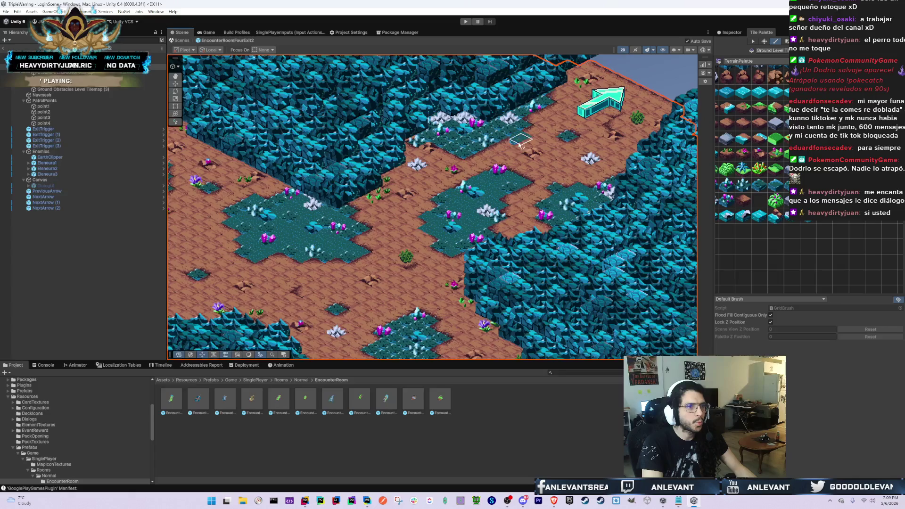
Step: Paint a pink-crystal teal grass tile onto the upper floor of the cave room
left_click_drag(507, 146, 491, 214)
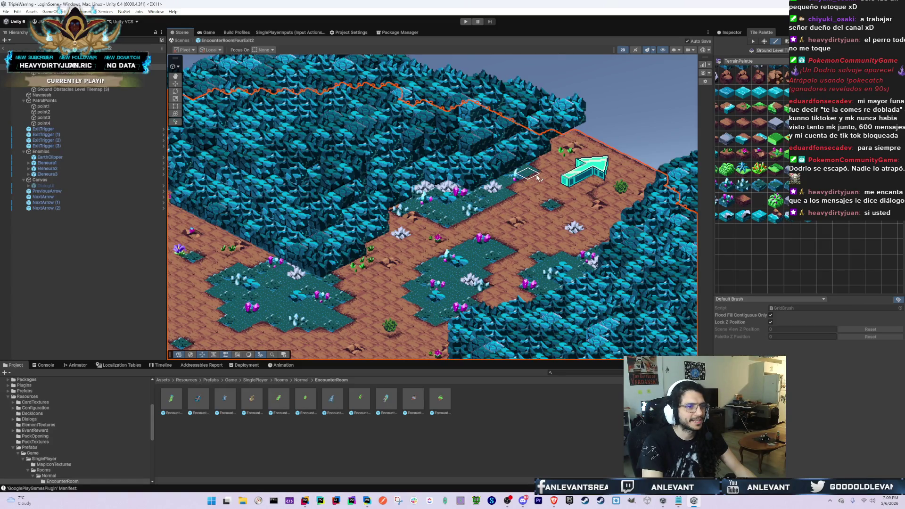
left_click(516, 178)
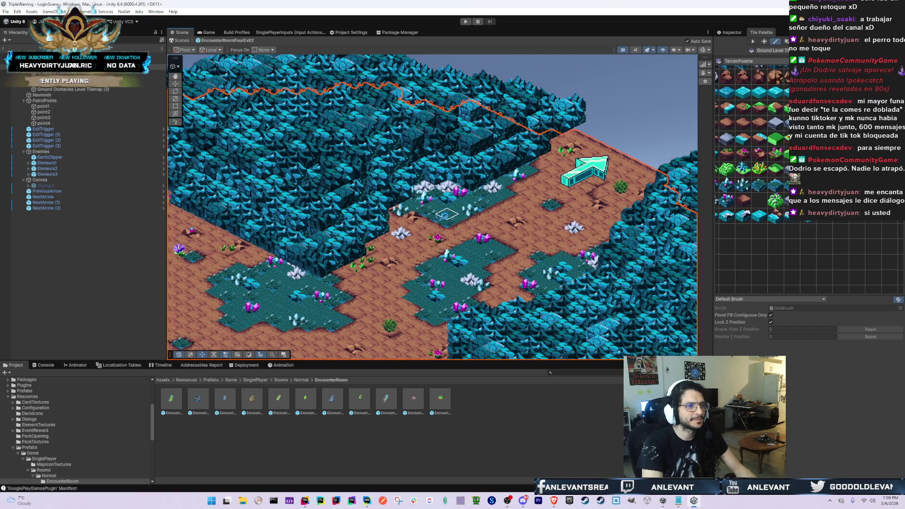
mouse_move(422, 208)
left_mouse_down()
mouse_move(446, 180)
mouse_move(363, 198)
mouse_move(368, 262)
left_mouse_up()
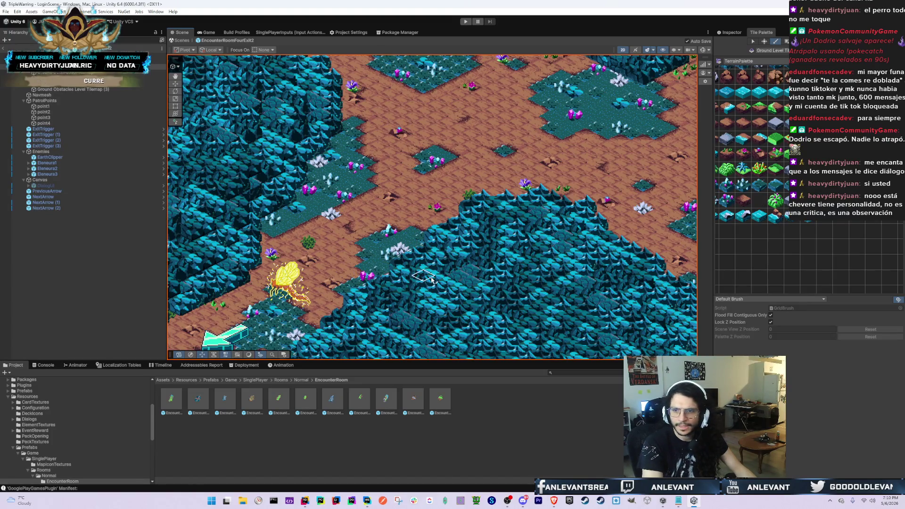
Step: Move to the lower rock edge and paint a blue tile onto the rocks
left_click_drag(434, 274, 486, 230)
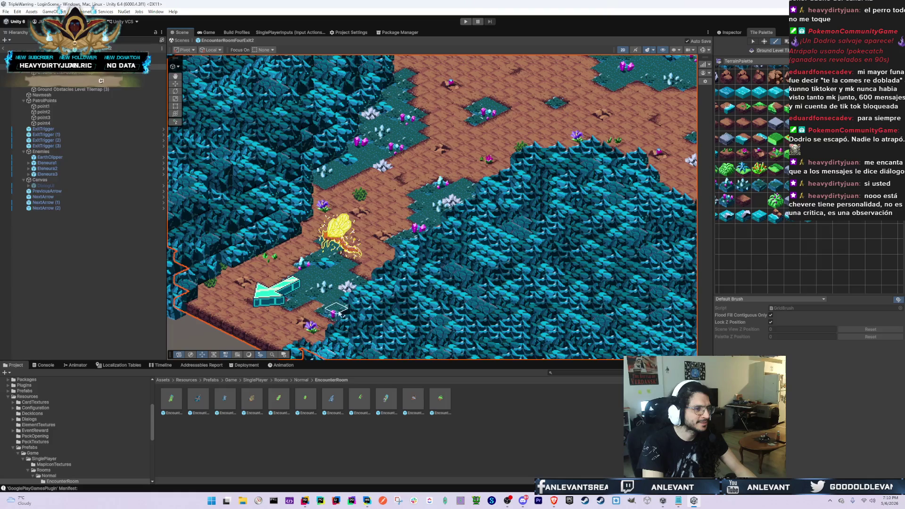
key("Down")
key("Right")
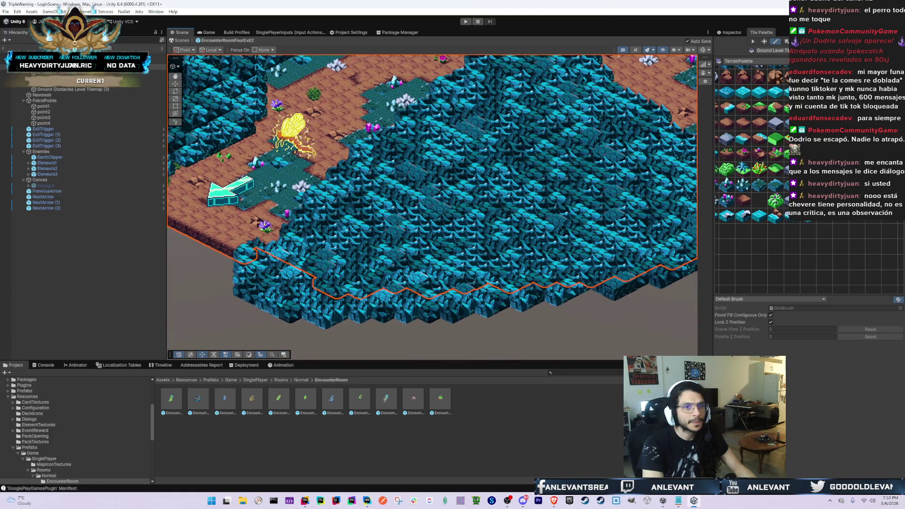
left_click(828, 236)
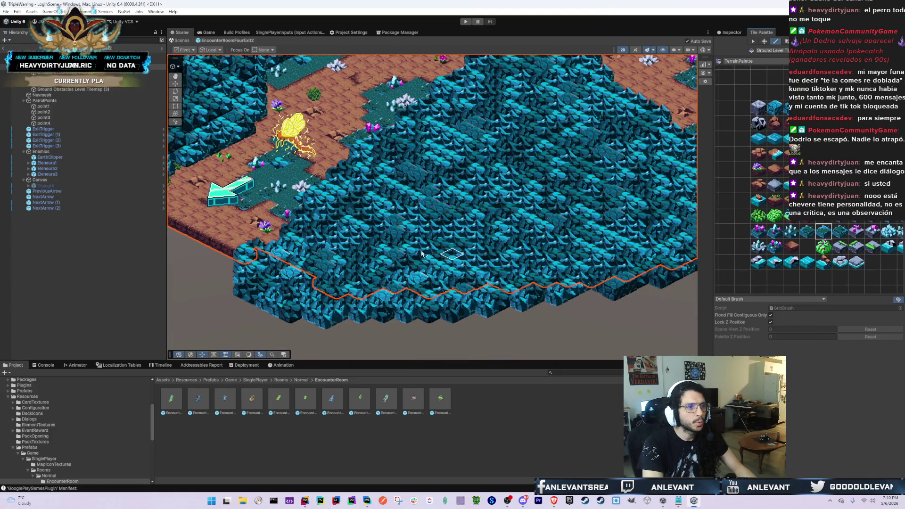
left_click(271, 200)
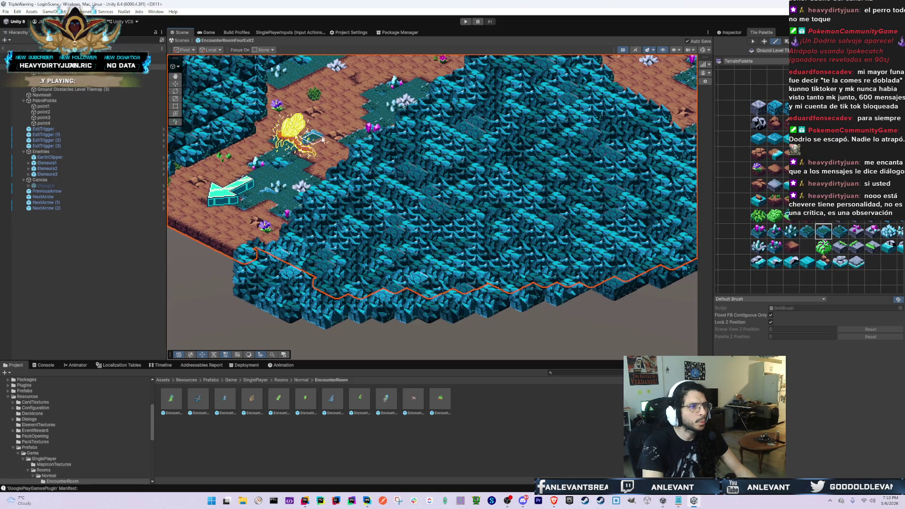
Step: Zoom in on the central floor and pick a different palette tile with the paint brush
left_click_drag(313, 130, 271, 229)
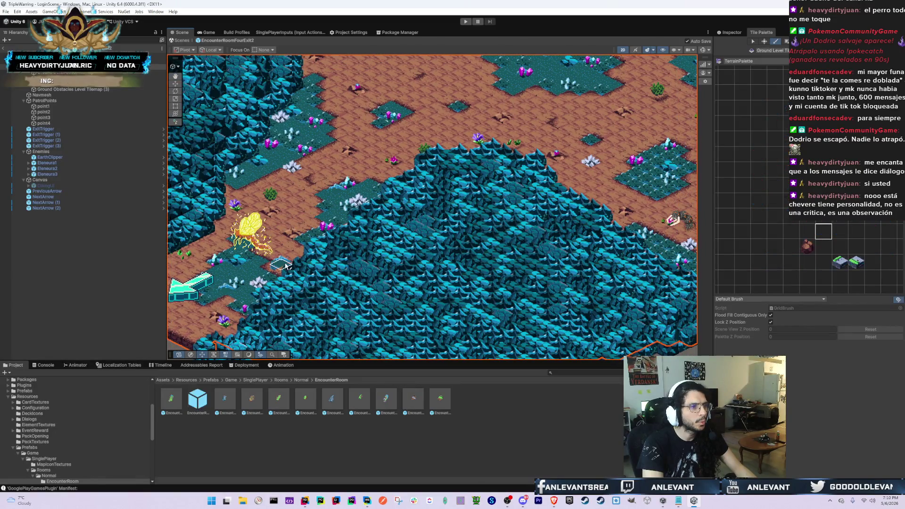
left_click_drag(363, 131, 424, 188)
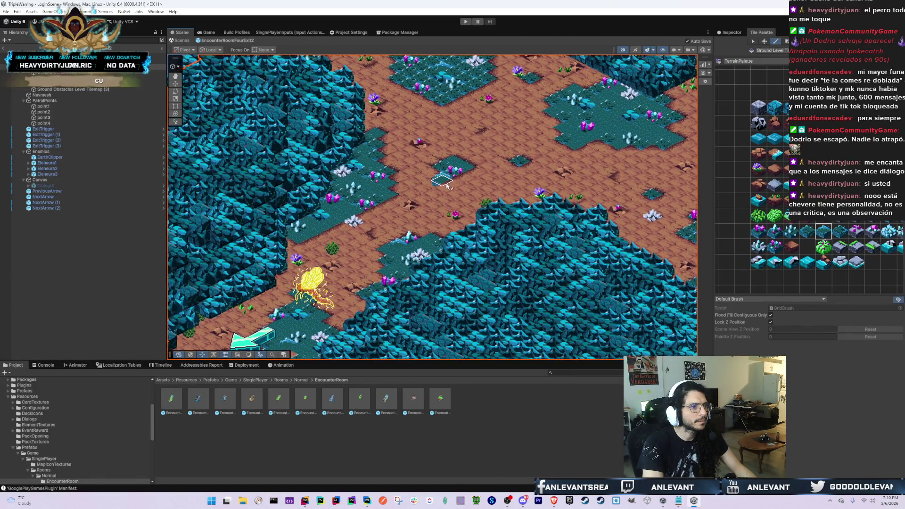
left_click_drag(521, 157, 476, 188)
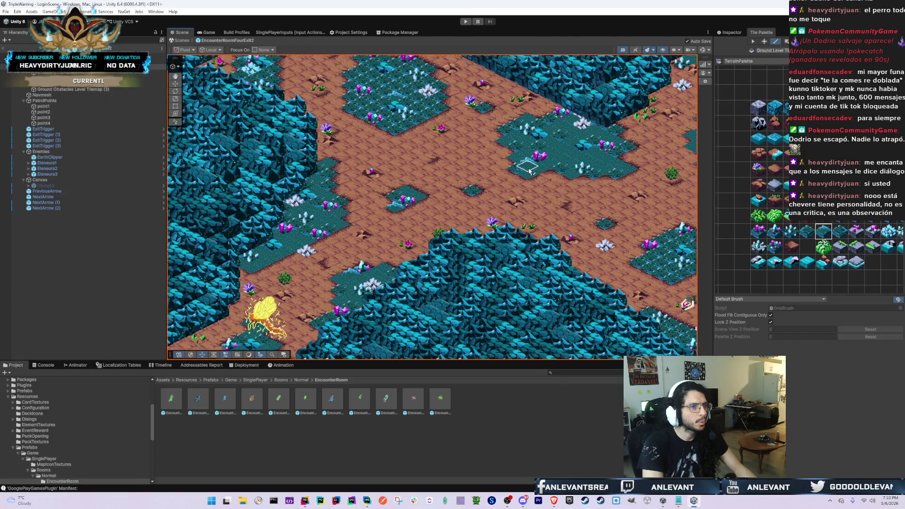
left_click_drag(423, 143, 413, 140)
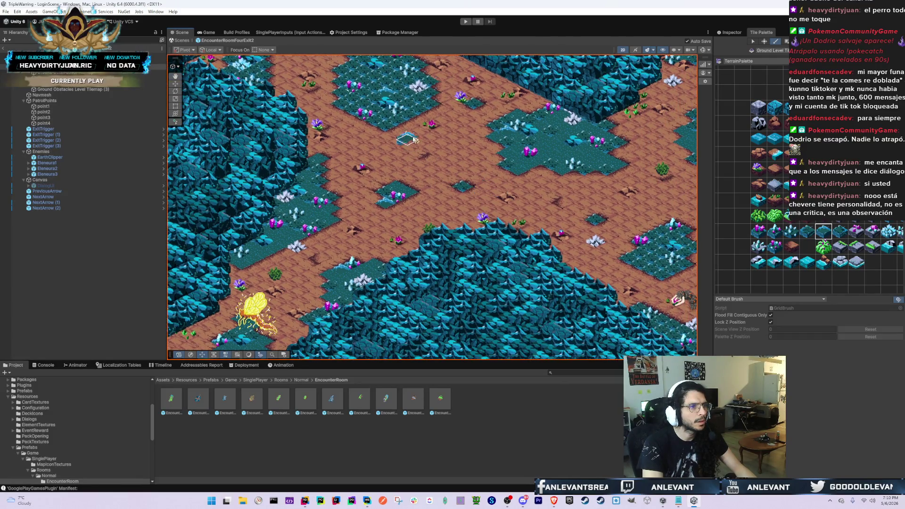
scroll(410, 141, "up", 2)
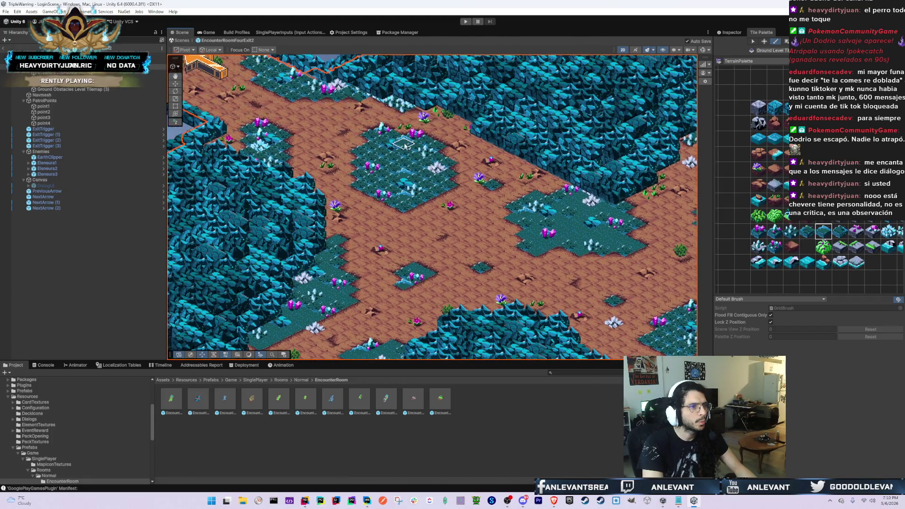
left_click(889, 231)
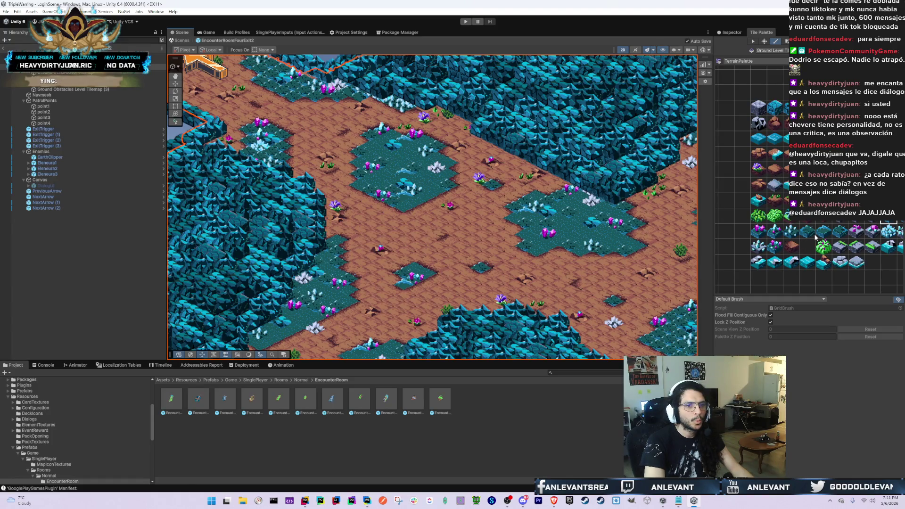
key("b")
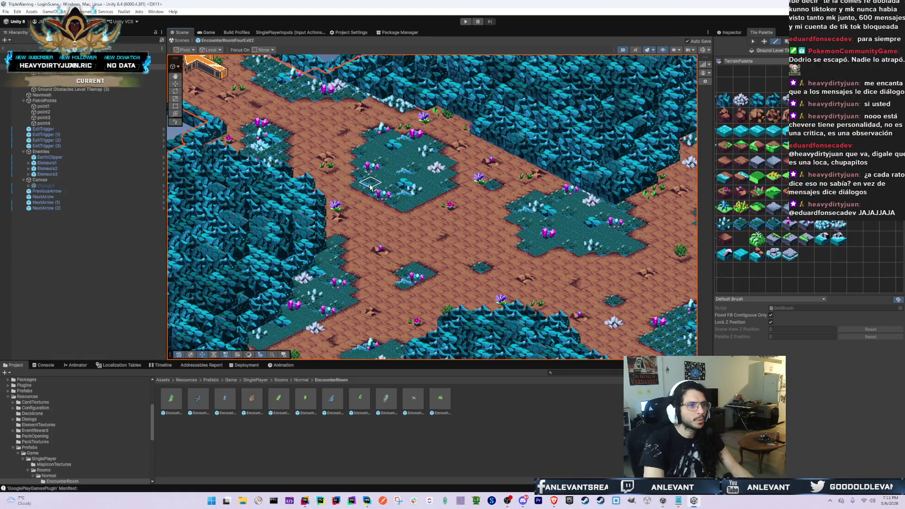
Step: Choose a crystal tile from the palette and place it on the cave floor
left_click(743, 229)
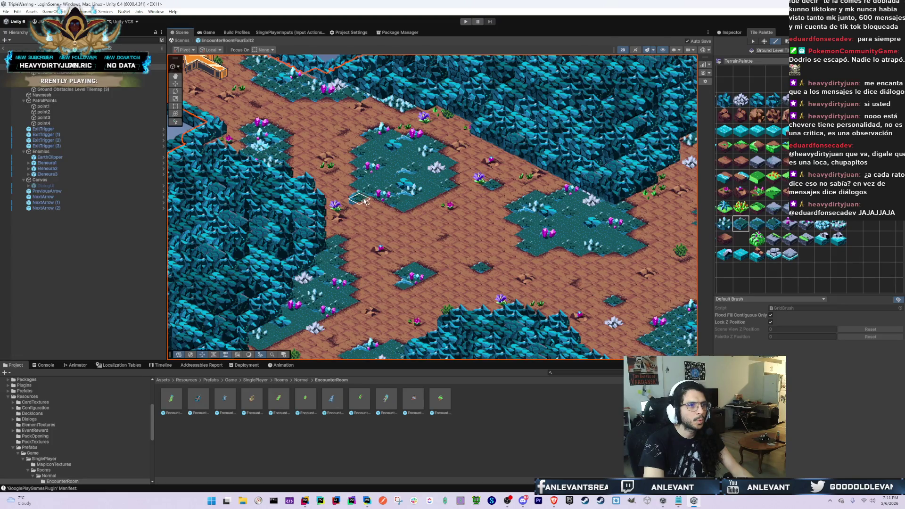
left_click(757, 224)
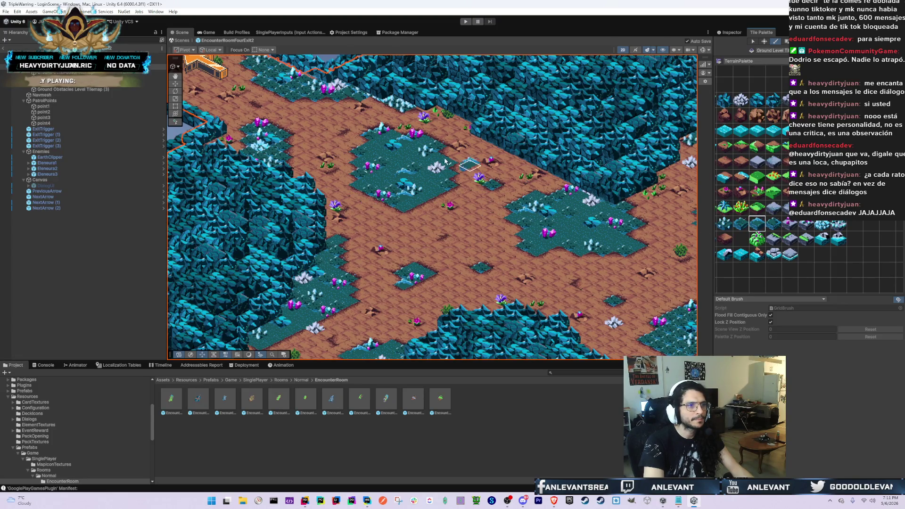
mouse_move(359, 340)
left_mouse_down()
mouse_move(414, 299)
mouse_move(469, 178)
left_mouse_up()
scroll(469, 178, "down", 5)
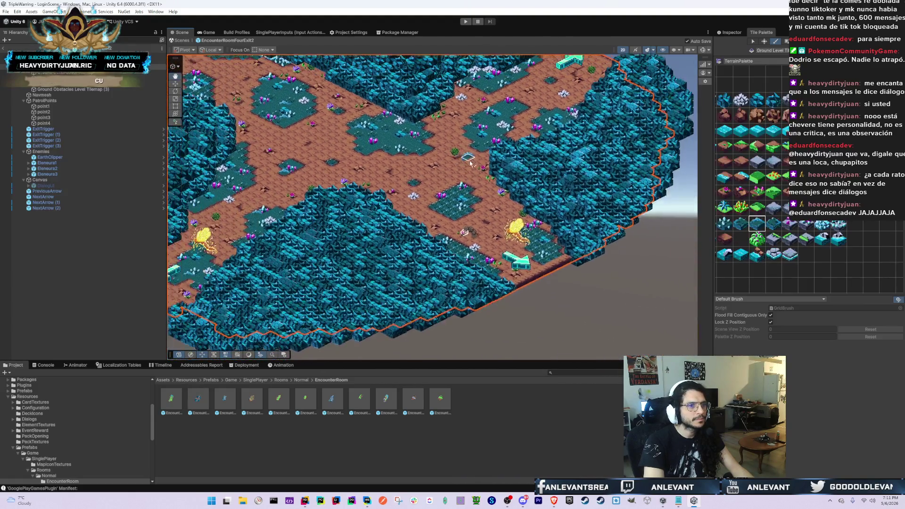
scroll(468, 147, "up", 5)
scroll(468, 147, "down", 5)
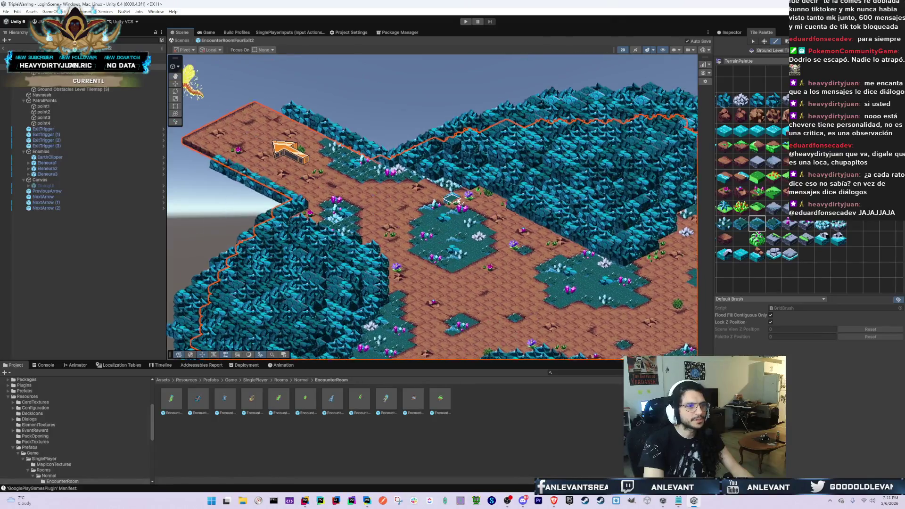
scroll(509, 201, "up", 8)
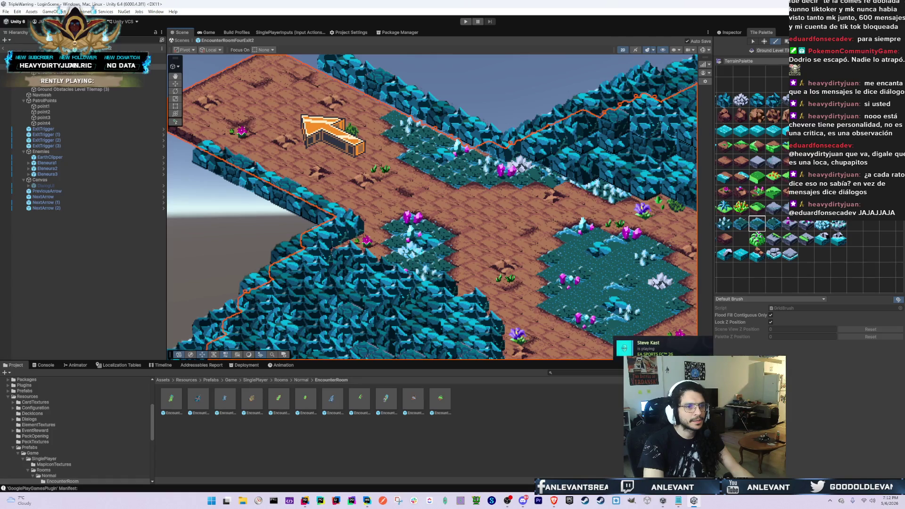
left_click(414, 234)
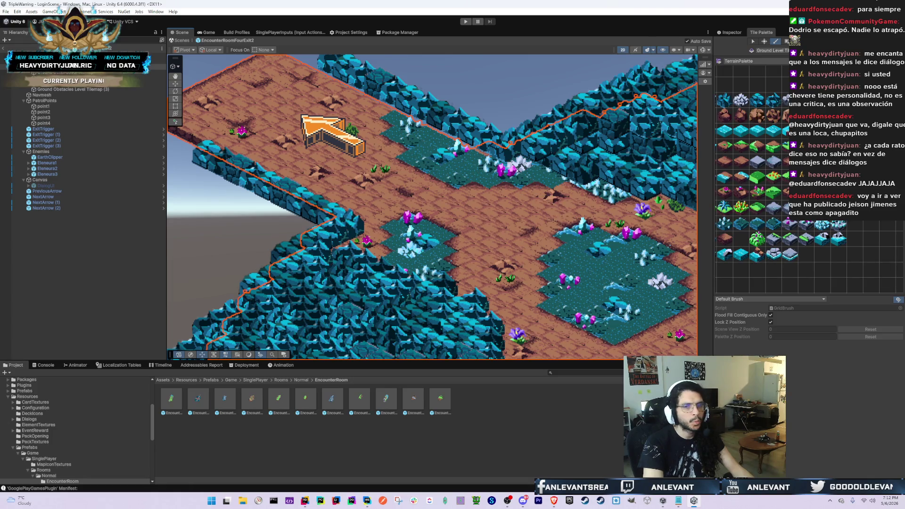
Step: Zoom and pan the Scene view over the surrounding map
scroll(640, 249, "down", 3)
scroll(606, 238, "up", 3)
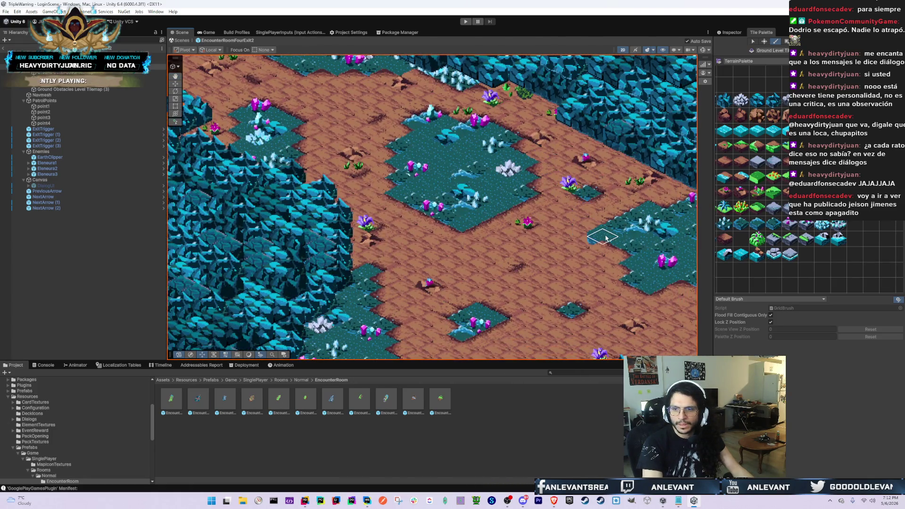
scroll(606, 238, "down", 3)
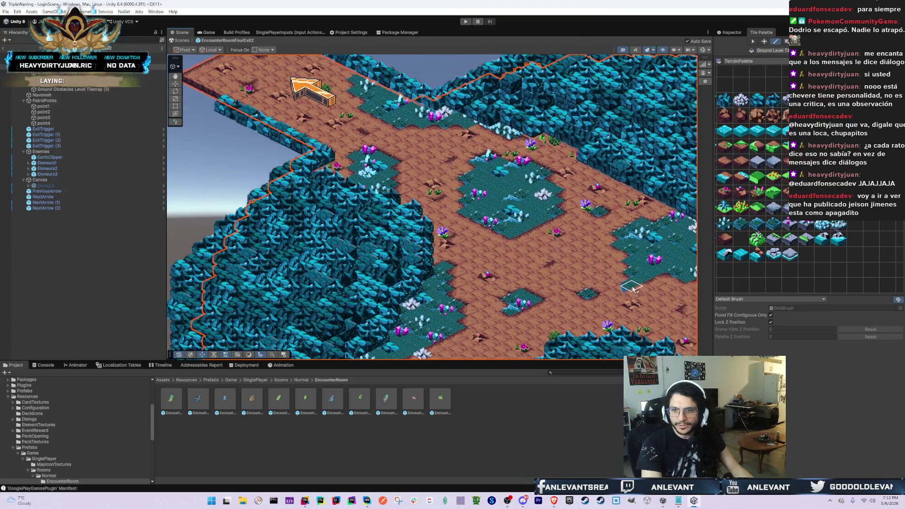
scroll(603, 260, "up", 3)
left_click_drag(603, 261, 596, 197)
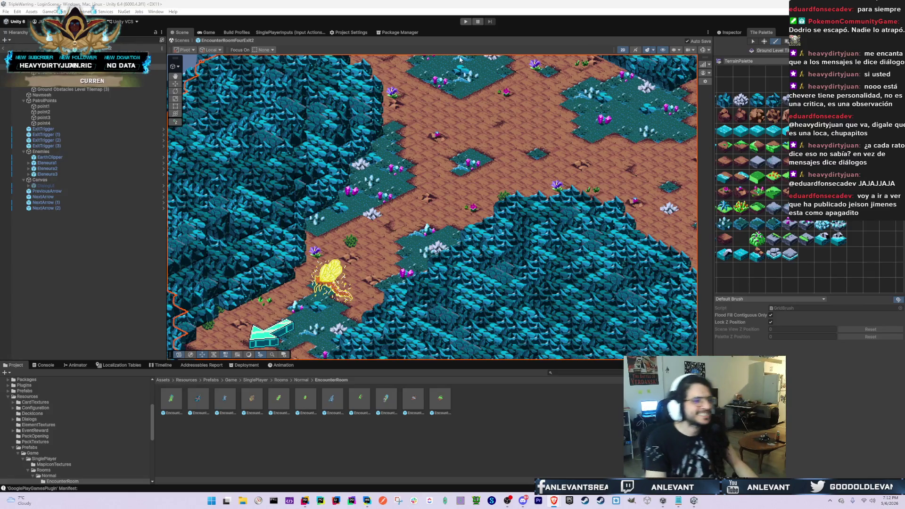
Step: Select a palette tile and pan to the map's boundary edge
mouse_move(438, 212)
left_mouse_down()
mouse_move(371, 241)
mouse_move(634, 259)
left_mouse_up()
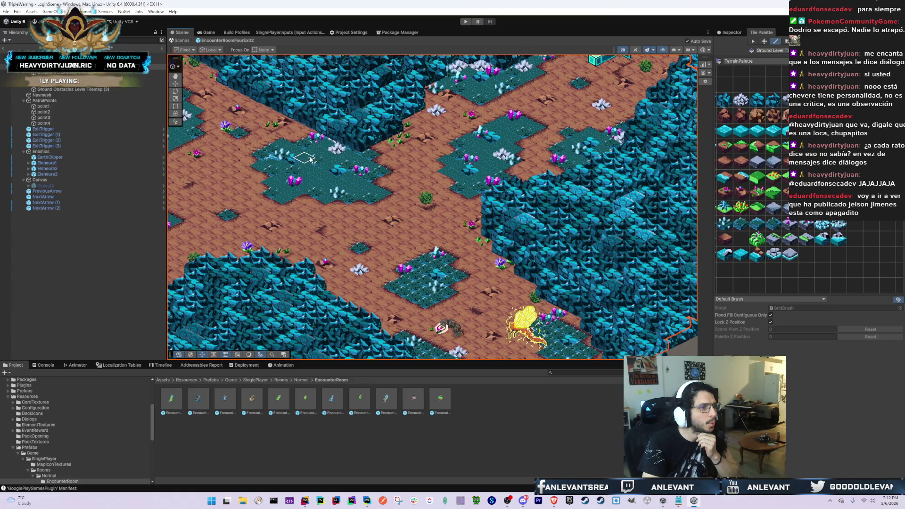
left_click(757, 223)
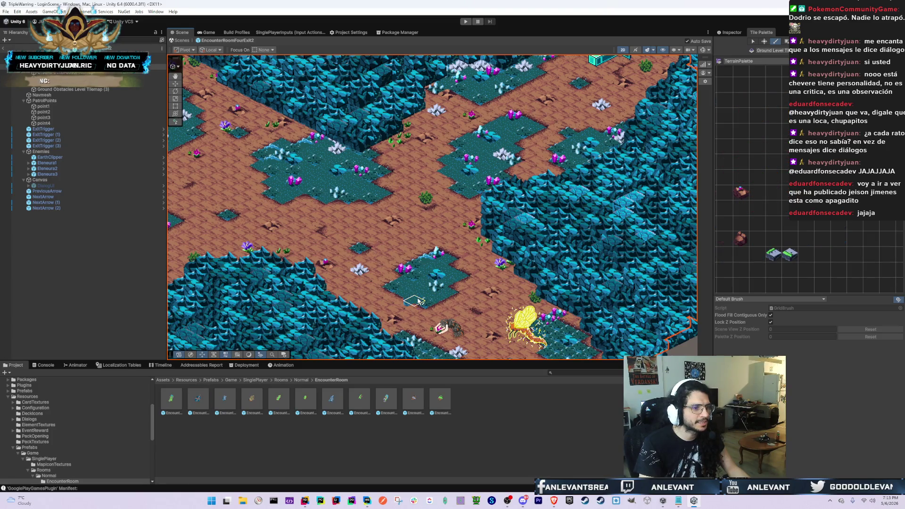
left_click_drag(414, 281, 320, 266)
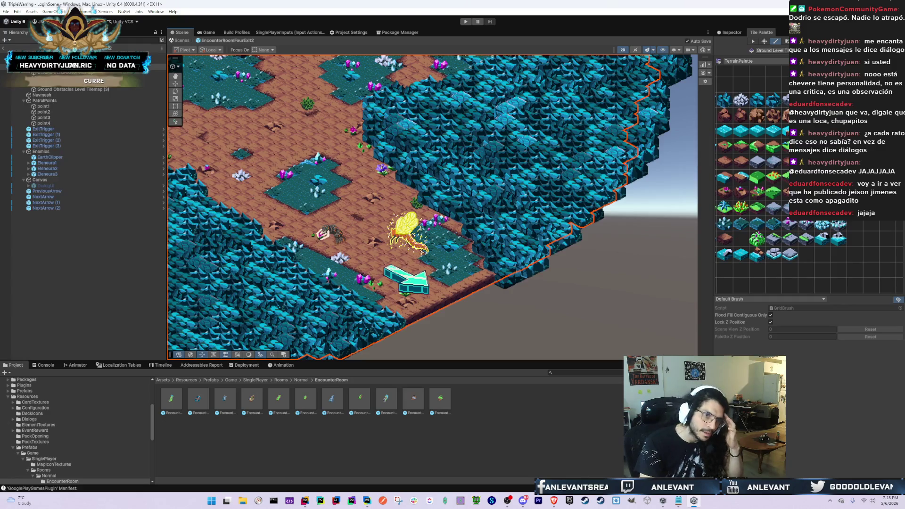
Step: Pick a different tile and sweep the view from the top boundary down to the character's area
left_click(757, 225)
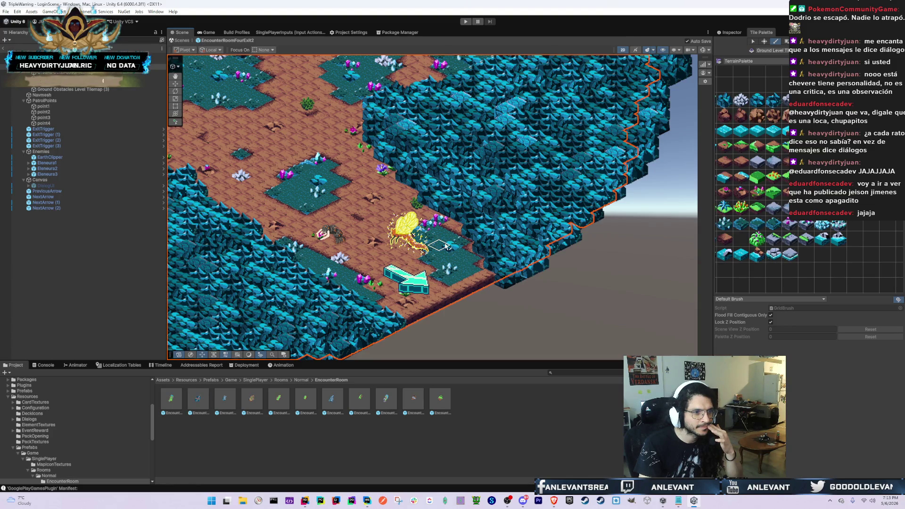
key("Left")
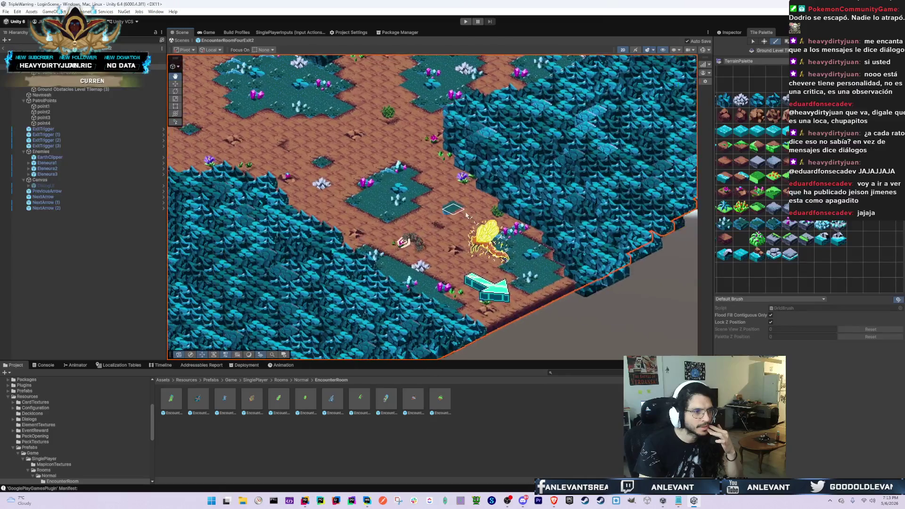
key("Up")
key("Right")
key("Up")
key("Up")
key("Up")
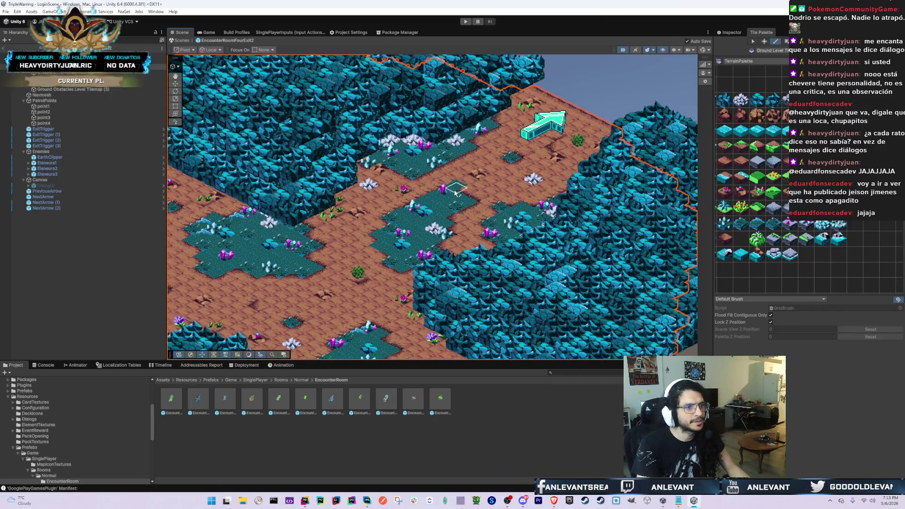
key("Down")
key("Down")
key("Down")
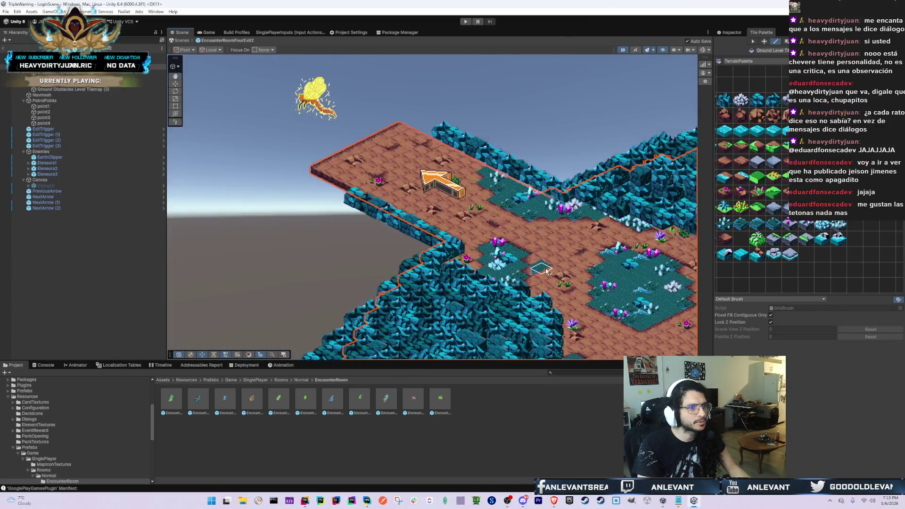
scroll(494, 297, "up", 5)
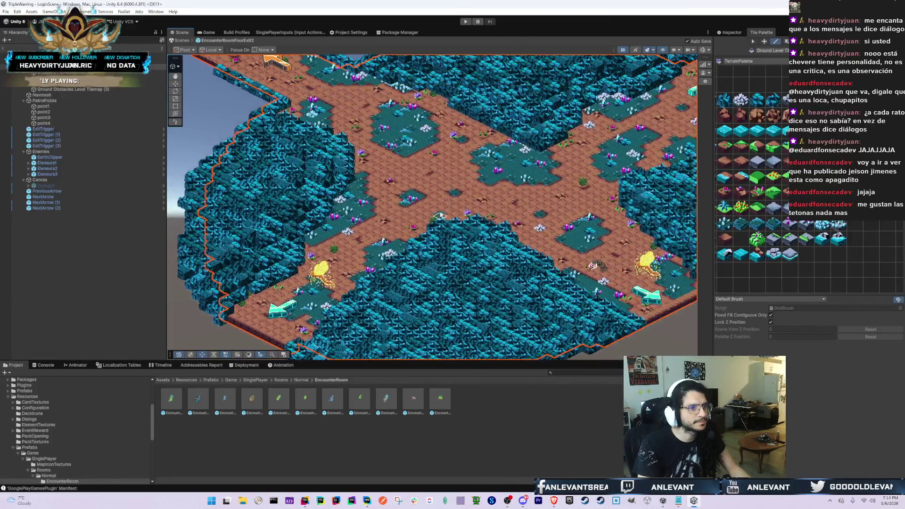
Step: Zoom out the Scene view to see the whole circular cave room
scroll(495, 297, "down", 5)
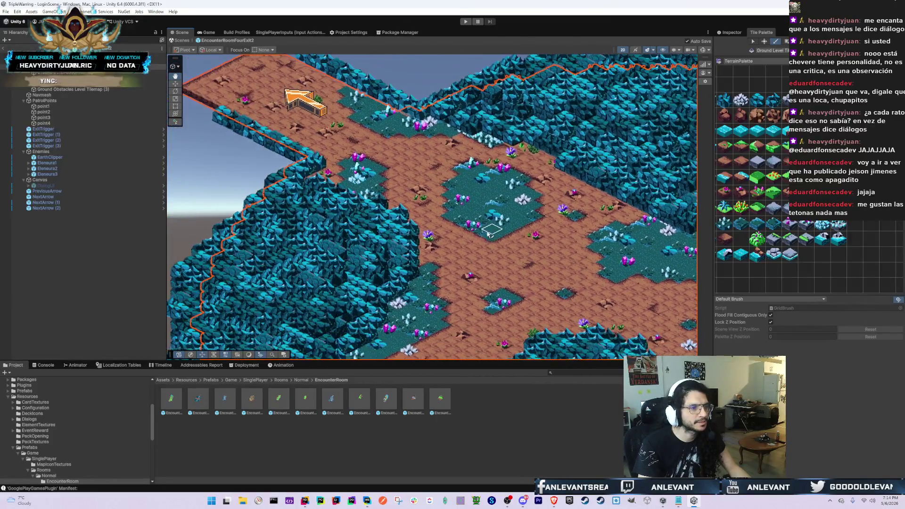
scroll(488, 261, "up", 5)
scroll(488, 260, "down", 10)
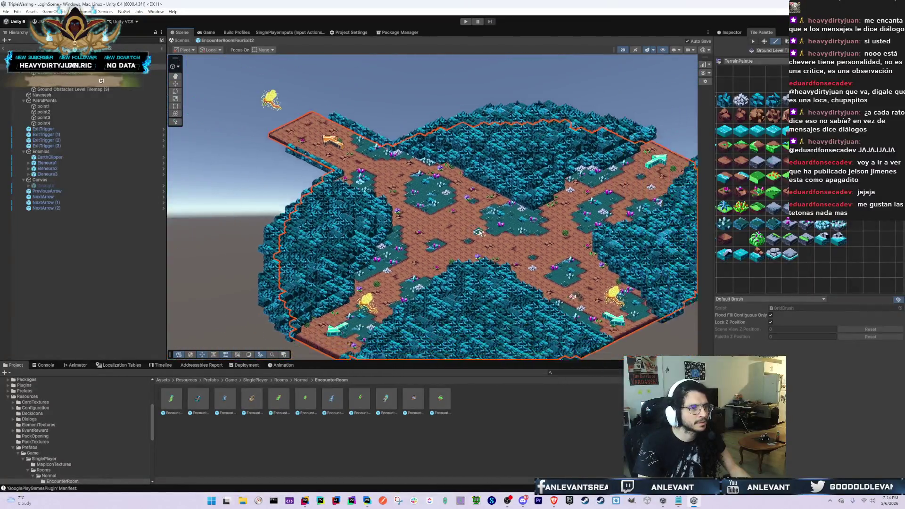
scroll(490, 213, "up", 3)
scroll(490, 213, "down", 3)
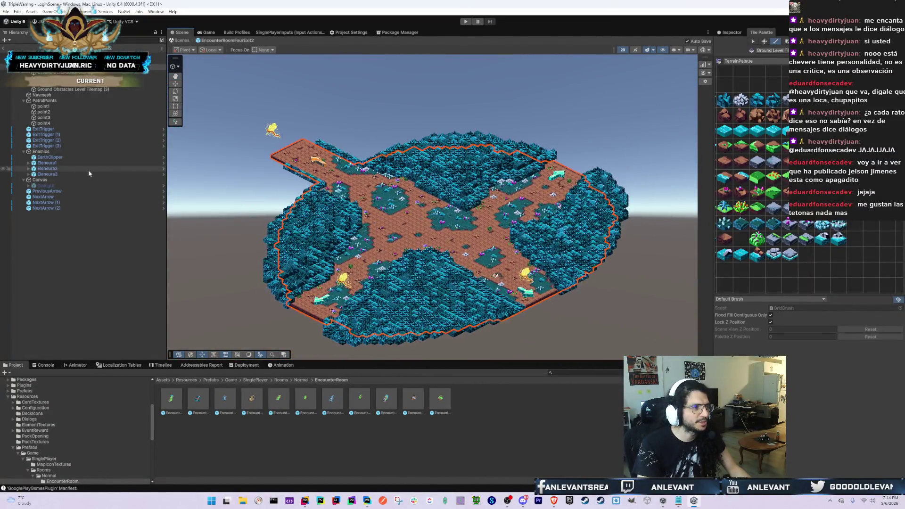
Step: Select the point2 patrol point, then the first and seventh EncounterRoom prefabs
left_click(58, 114)
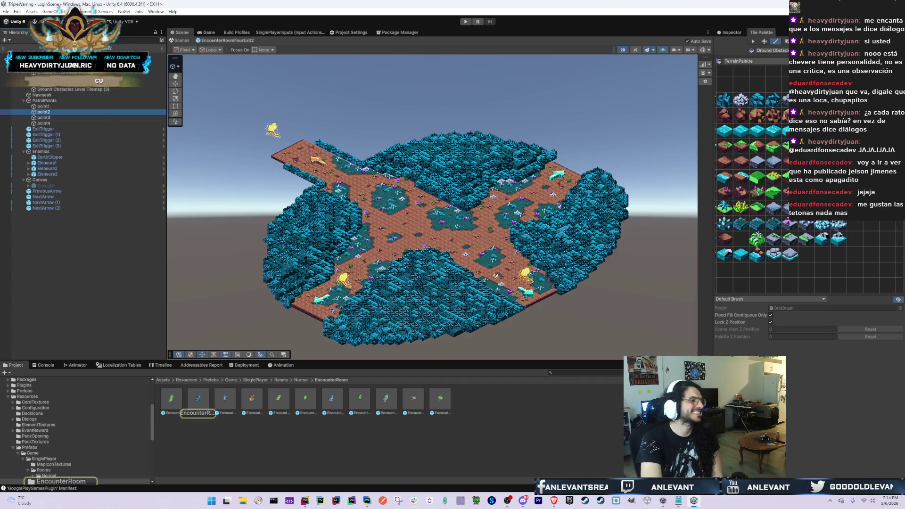
left_click(171, 401)
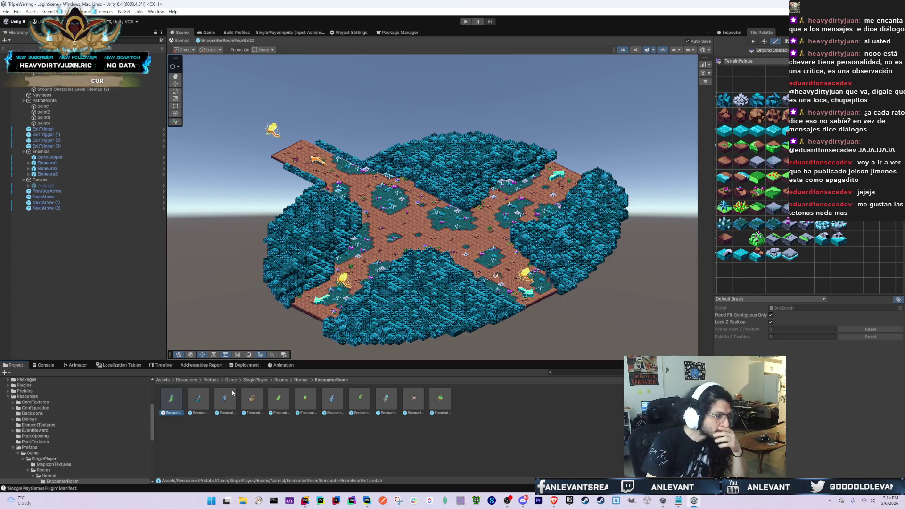
left_click(338, 409)
Step: Open the EncounterRoomTwoExit3 and then HardEncounterRoomTwoExit2 prefabs for editing
double_click(435, 403)
scroll(114, 425, "down", 3)
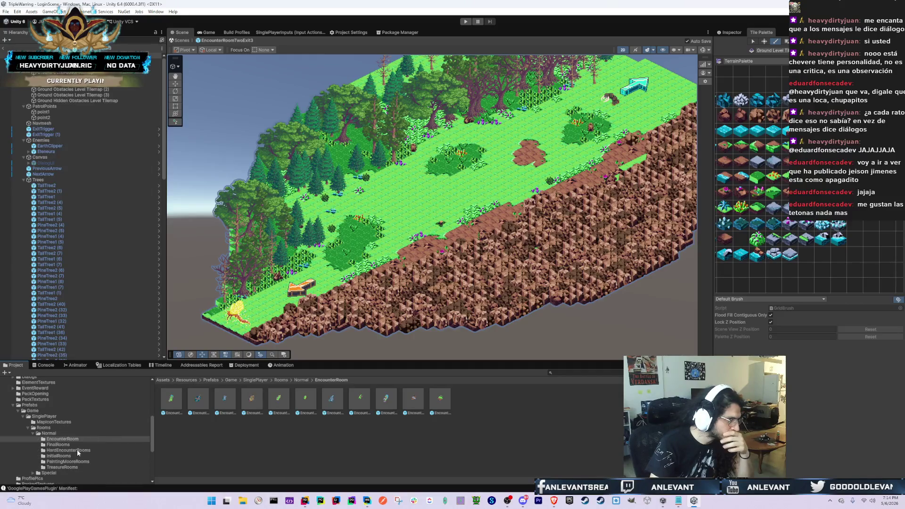
left_click(77, 449)
left_click(306, 406)
double_click(306, 406)
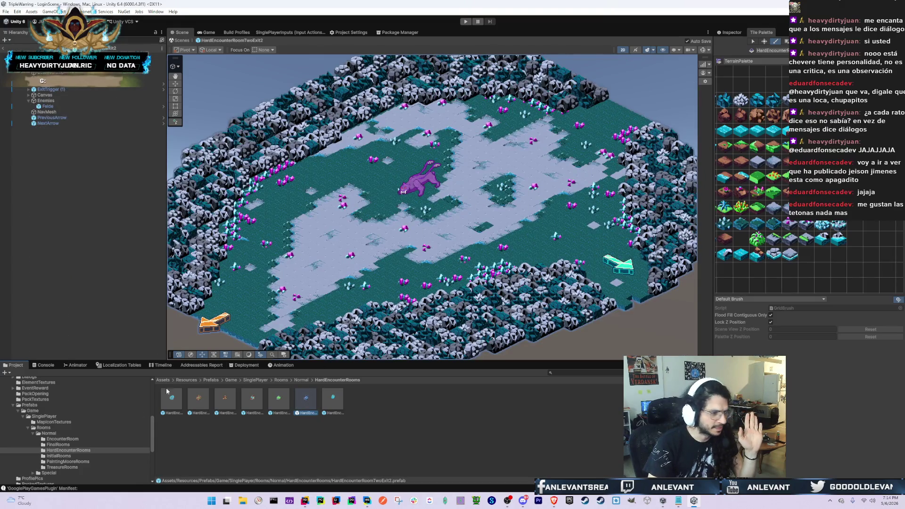
Step: Open CardCreationRoomOneExit from PaintingMooreRooms, then ExploringRoomTwoExit3 from TreasureRooms
left_click(77, 456)
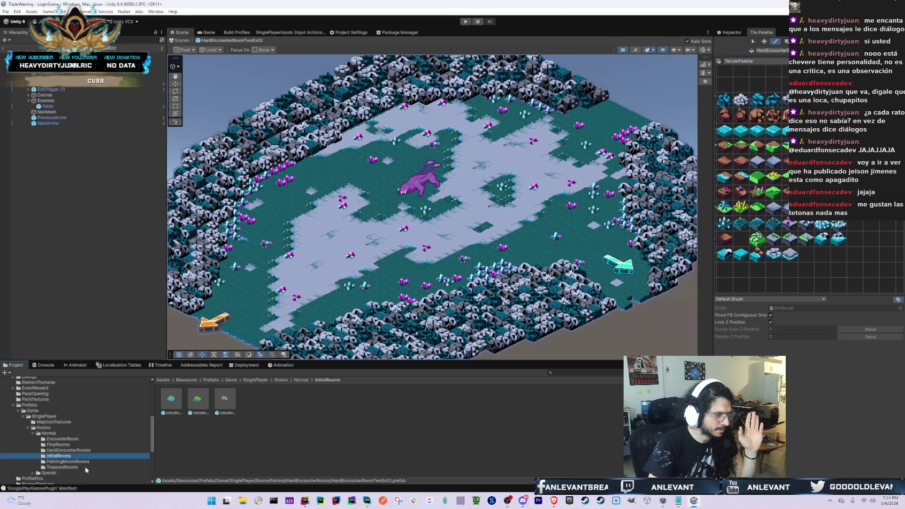
left_click(81, 461)
double_click(202, 400)
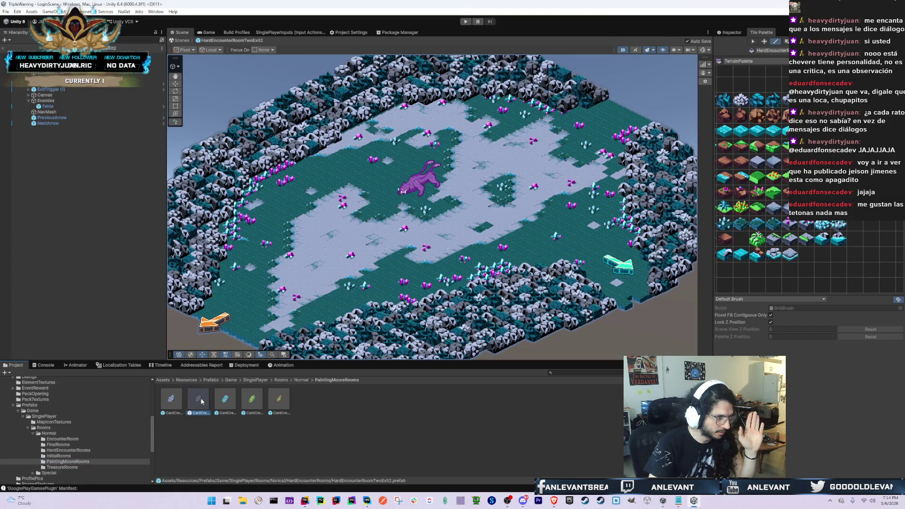
scroll(400, 205, "down", 3)
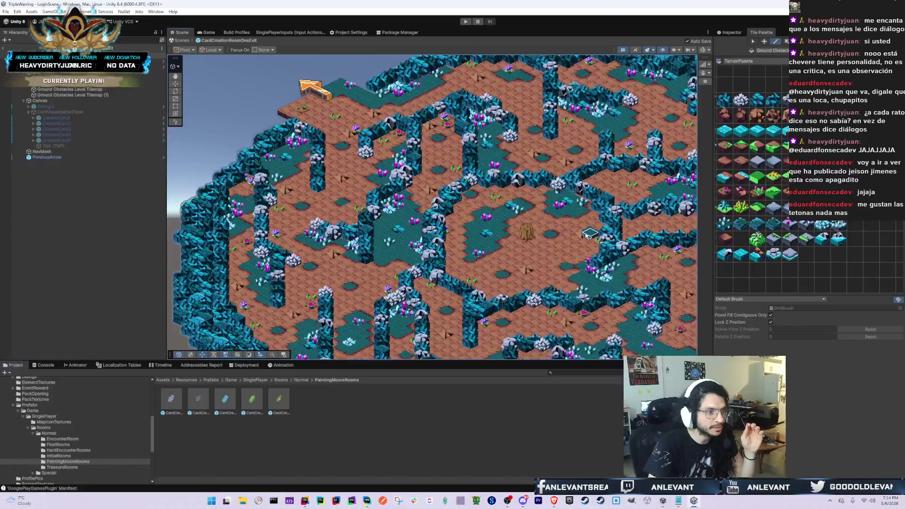
scroll(392, 238, "down", 5)
scroll(424, 212, "up", 6)
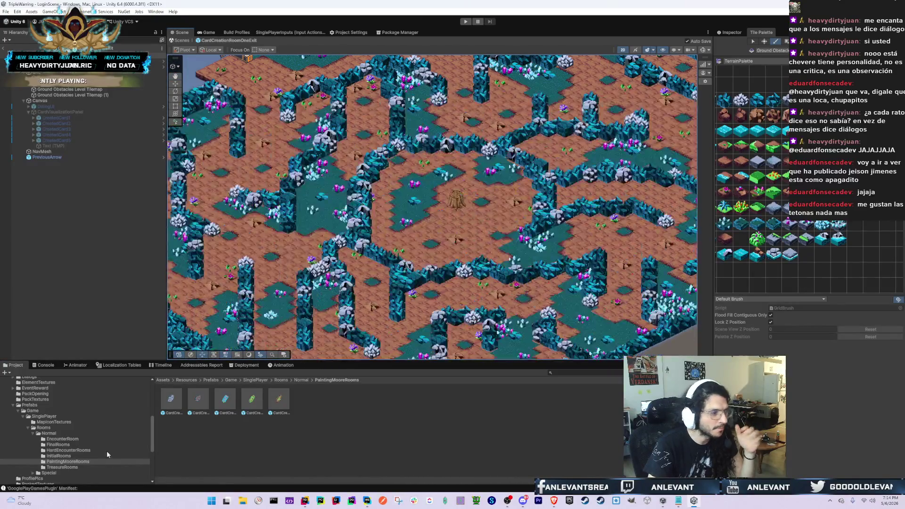
left_click(66, 467)
double_click(441, 400)
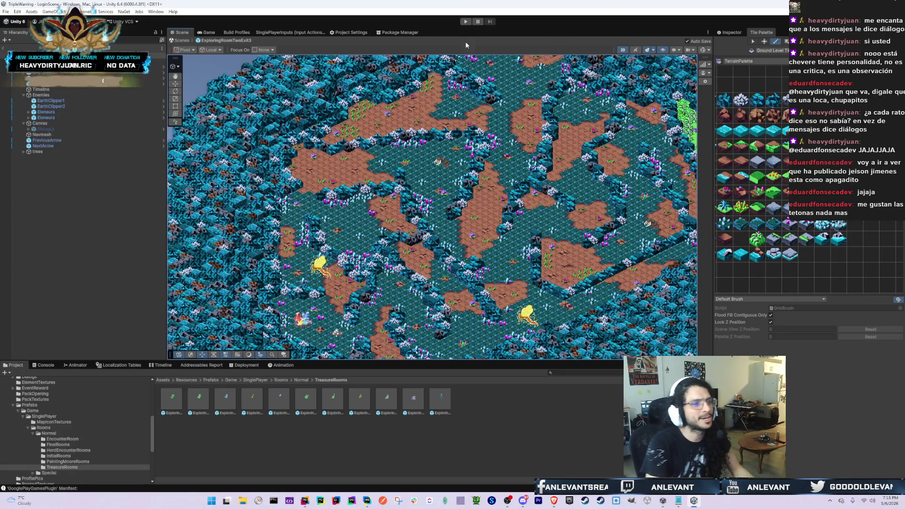
Step: Paint a dark teal floor patch, undo the dirt-and-flower patch, then bring it back
scroll(387, 238, "up", 5)
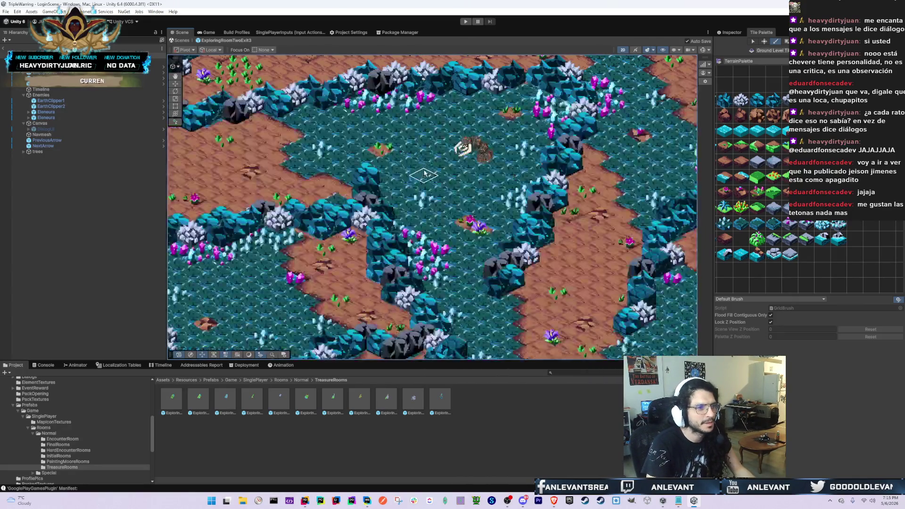
mouse_move(430, 181)
left_mouse_down()
mouse_move(438, 155)
mouse_move(464, 207)
mouse_move(432, 189)
mouse_move(400, 205)
mouse_move(495, 248)
mouse_move(505, 233)
mouse_move(473, 201)
mouse_move(490, 184)
mouse_move(484, 193)
left_mouse_up()
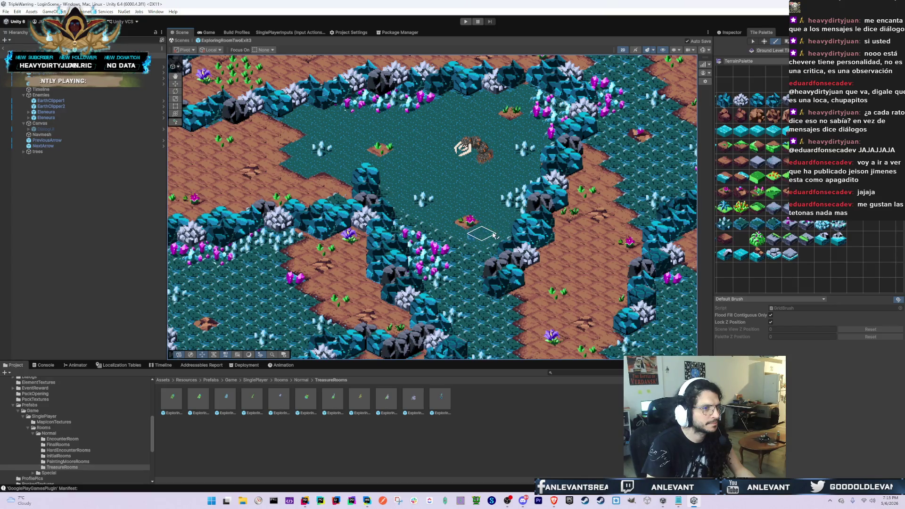
left_click_drag(395, 147, 341, 58)
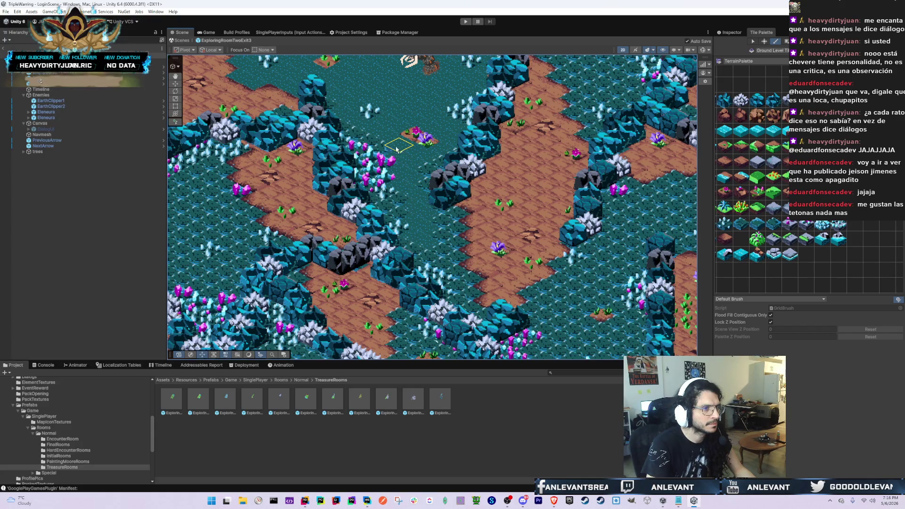
key("ctrl+z")
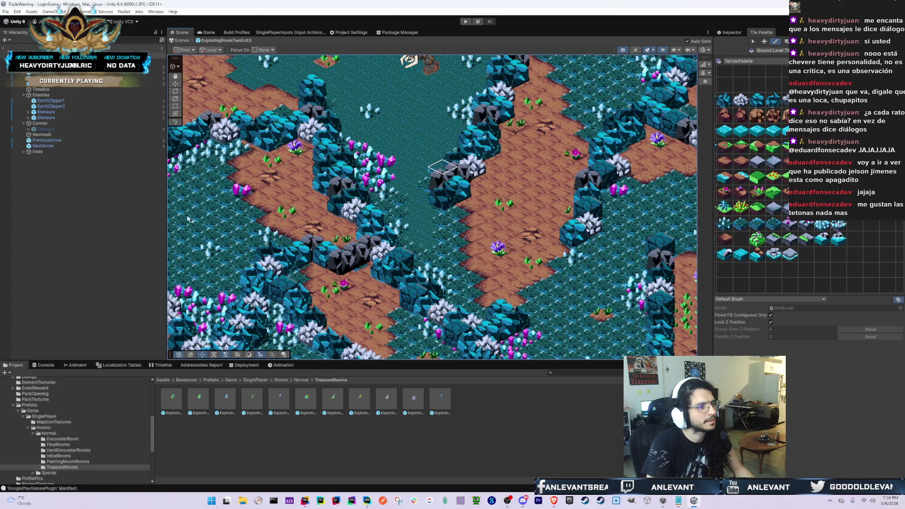
key("ctrl+z")
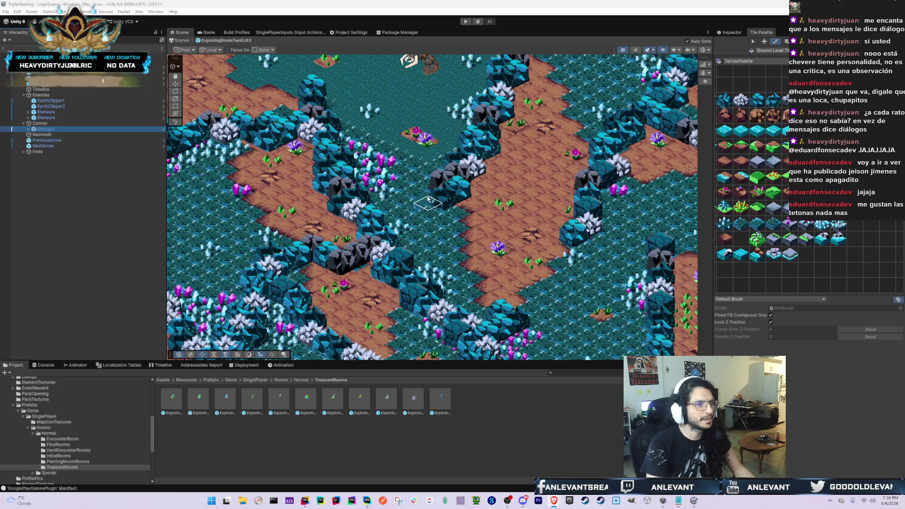
Step: Paint a magenta crystal onto the cave floor
left_click(371, 147)
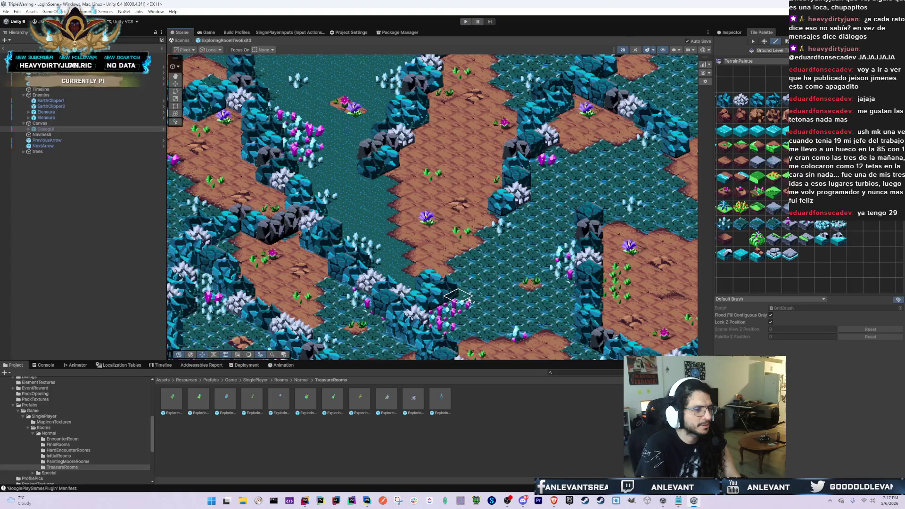
left_click(464, 306)
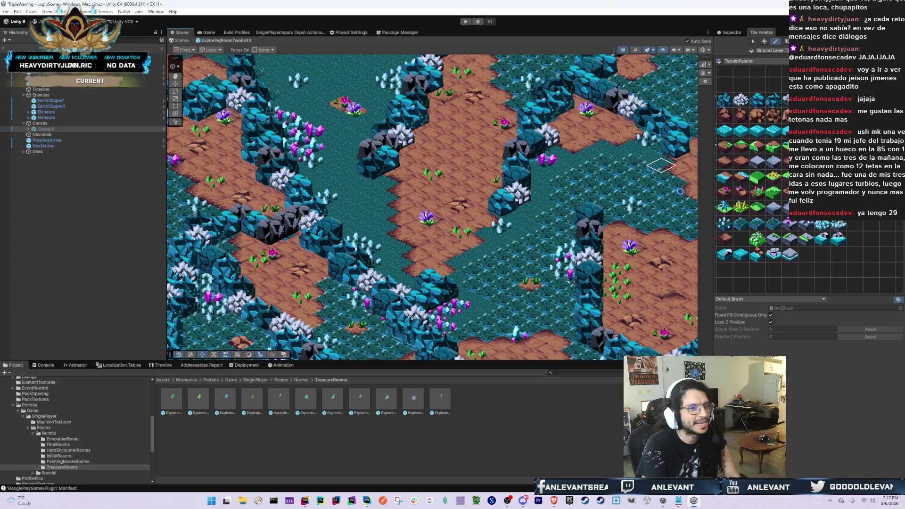
left_click_drag(646, 163, 577, 158)
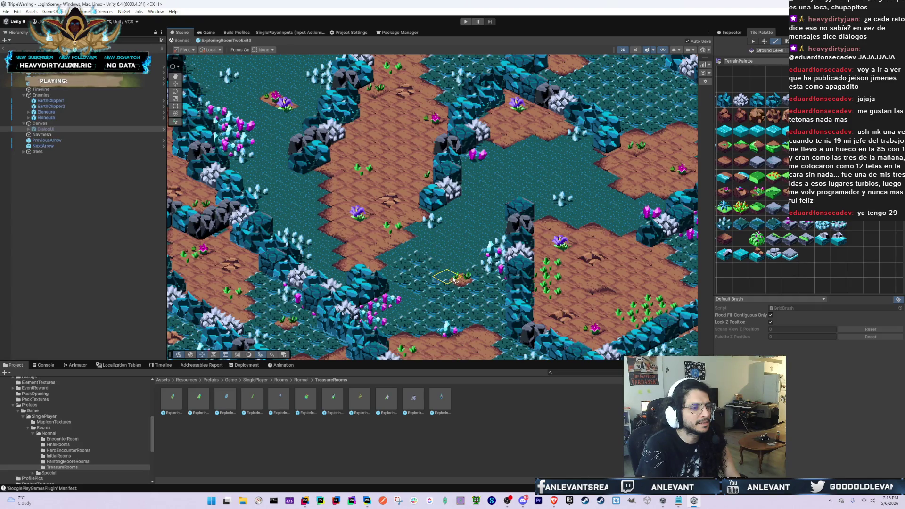
Step: Cover the dark water tiles in the lower passage with plain teal floor
mouse_move(425, 295)
left_mouse_down()
mouse_move(417, 284)
mouse_move(424, 265)
left_mouse_up()
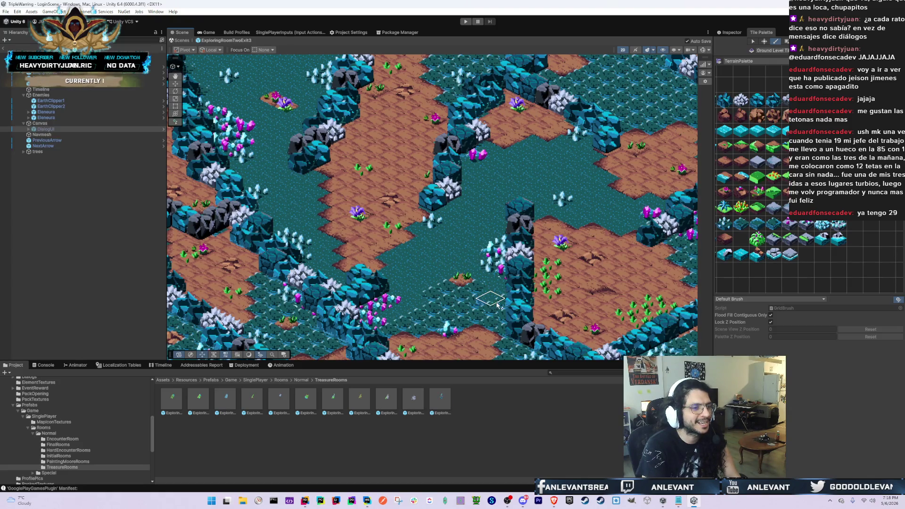
left_click(439, 297)
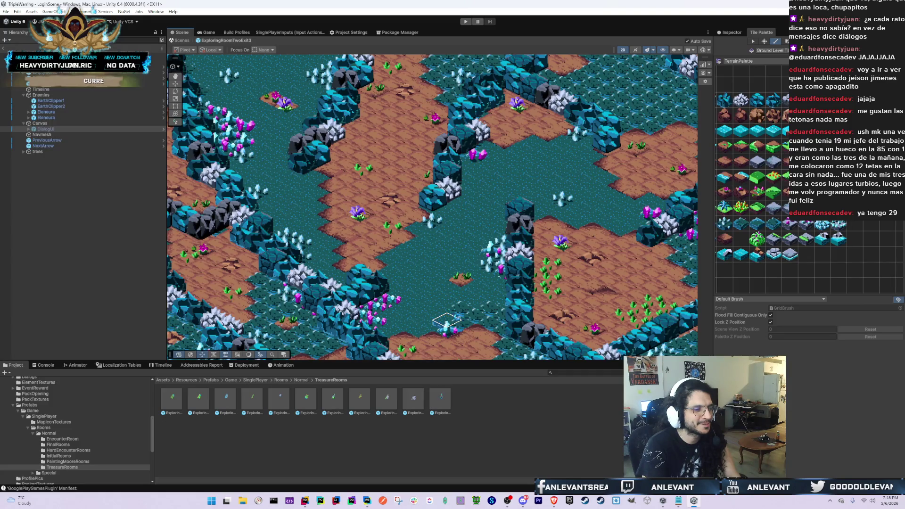
left_click_drag(507, 313, 477, 255)
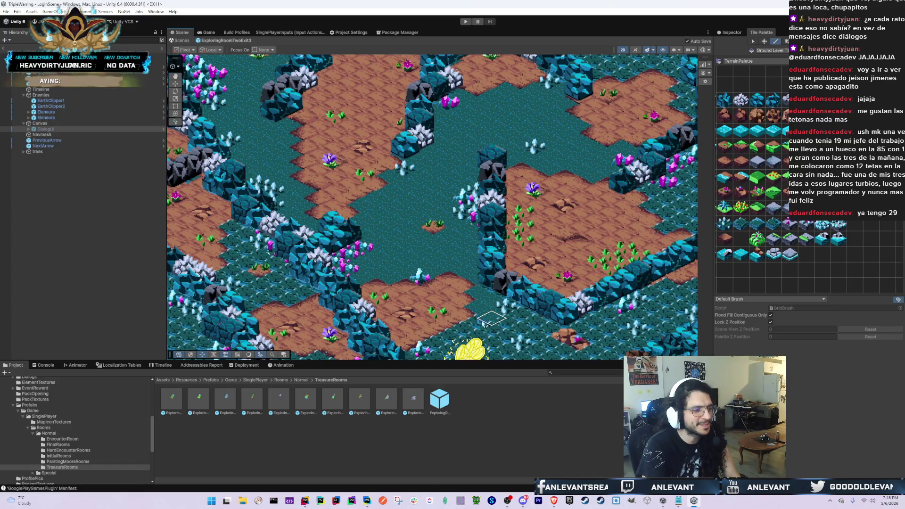
Step: Pan and zoom the Scene view down to the golden winged creature in the lower cave
left_click_drag(489, 317, 464, 262)
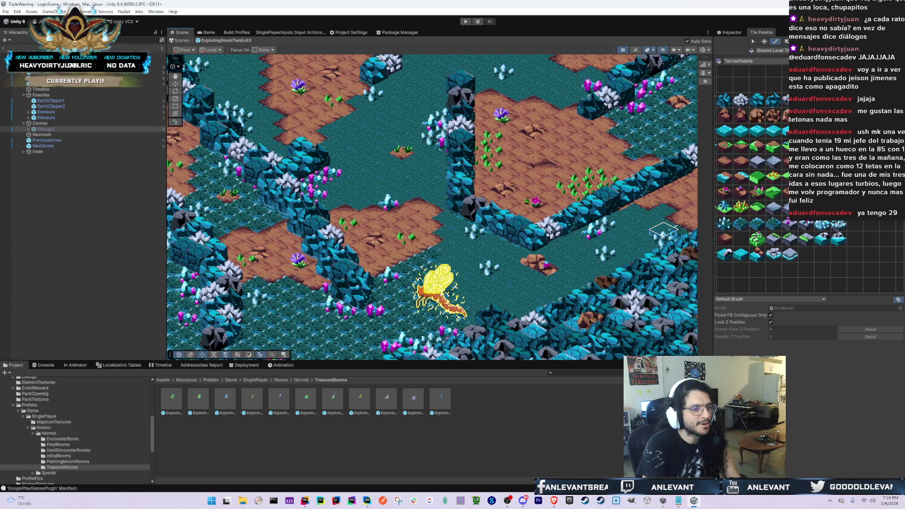
scroll(421, 219, "down", 3)
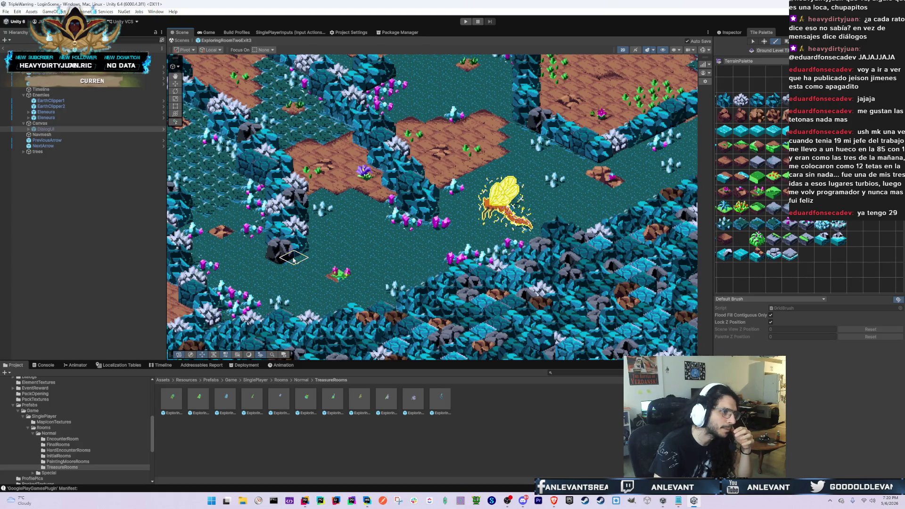
Step: Pan the Scene view leftward across the tilemap to reveal the cave's western side
left_click_drag(286, 260, 348, 256)
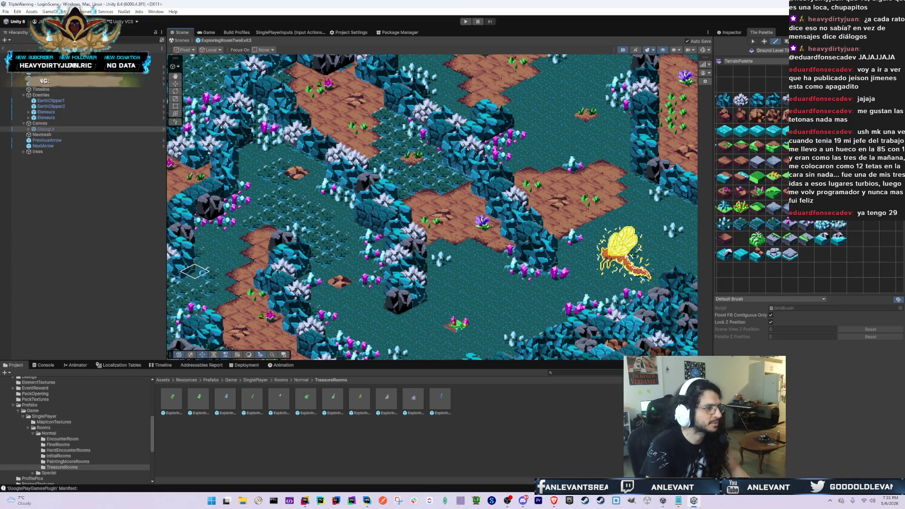
left_click_drag(202, 273, 270, 250)
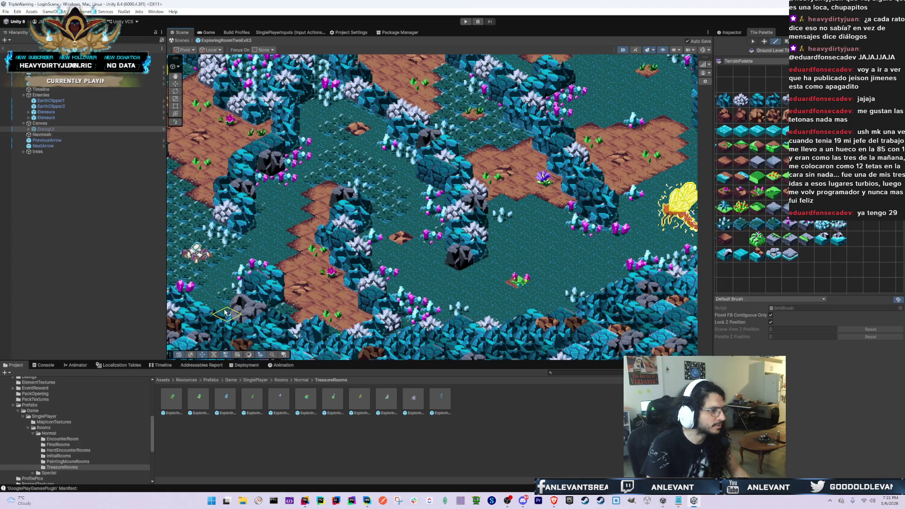
left_click_drag(214, 289, 235, 289)
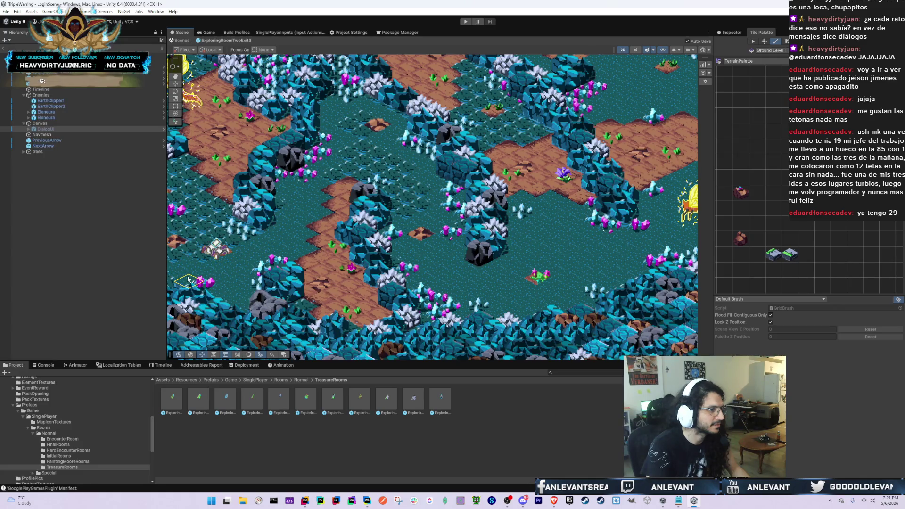
left_click_drag(225, 241, 271, 230)
mouse_move(188, 255)
left_mouse_down()
mouse_move(231, 250)
mouse_move(269, 262)
left_mouse_up()
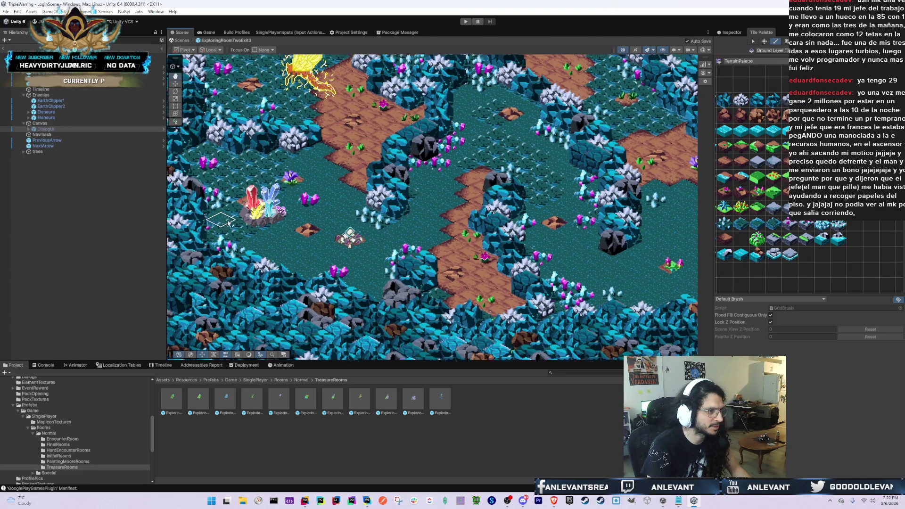
left_click_drag(229, 224, 258, 234)
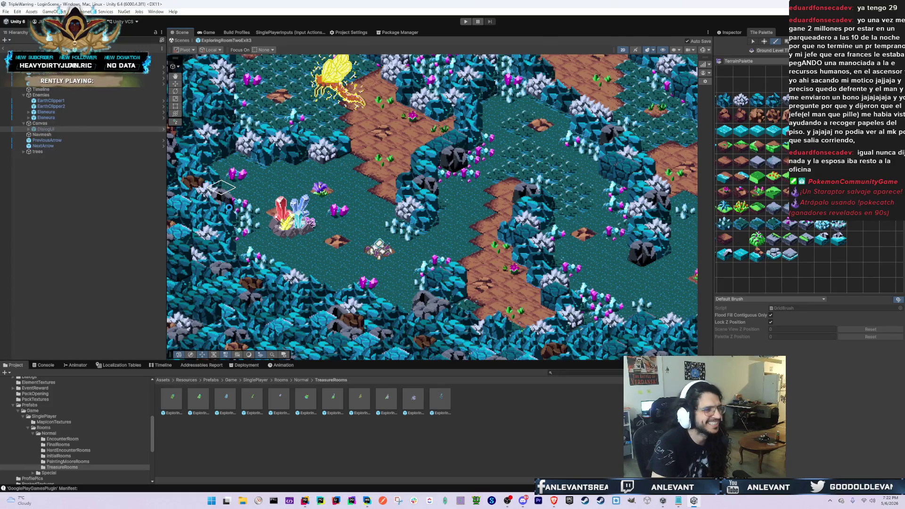
Step: Pan the Scene view up and right to the green exit area with the arrow
scroll(330, 198, "down", 2)
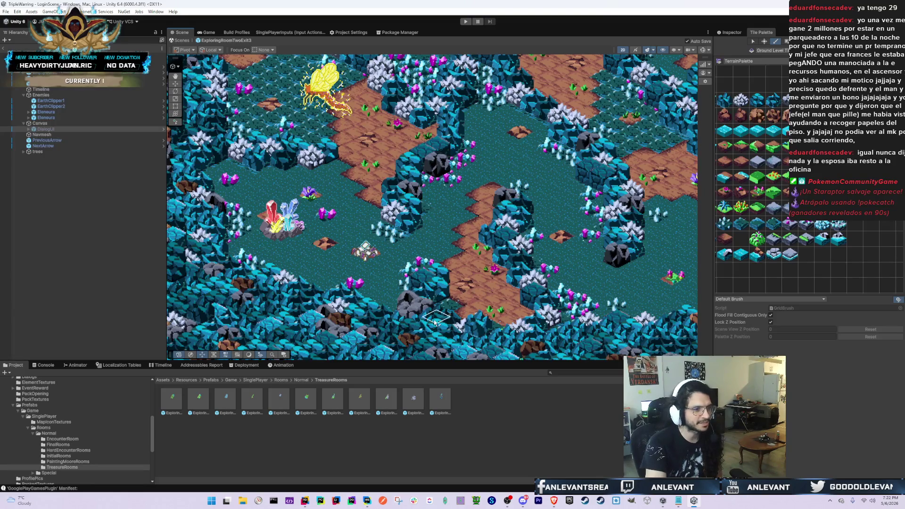
key("Left")
key("Up")
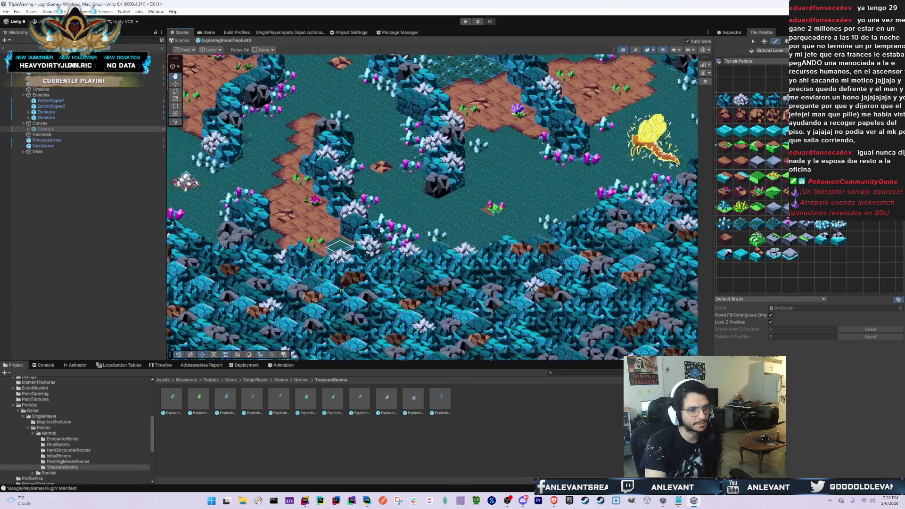
key("Right")
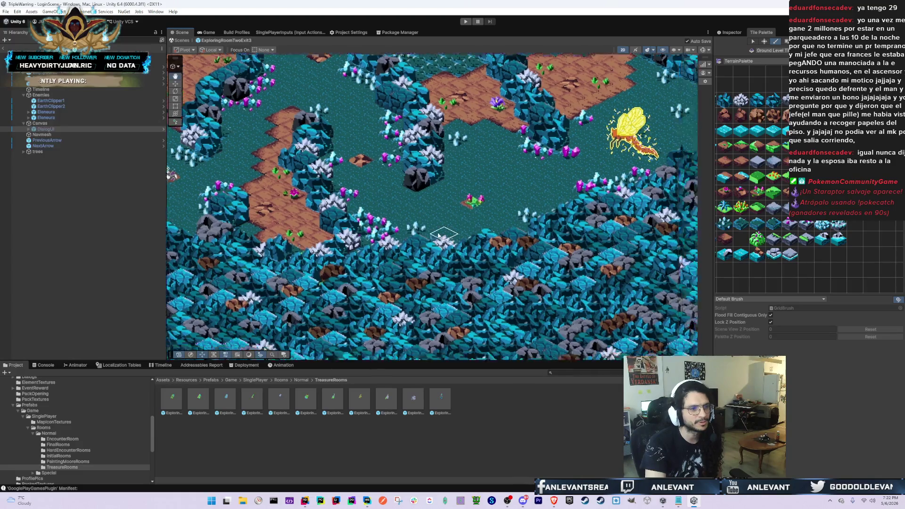
key("Up")
key("Left")
key("Up")
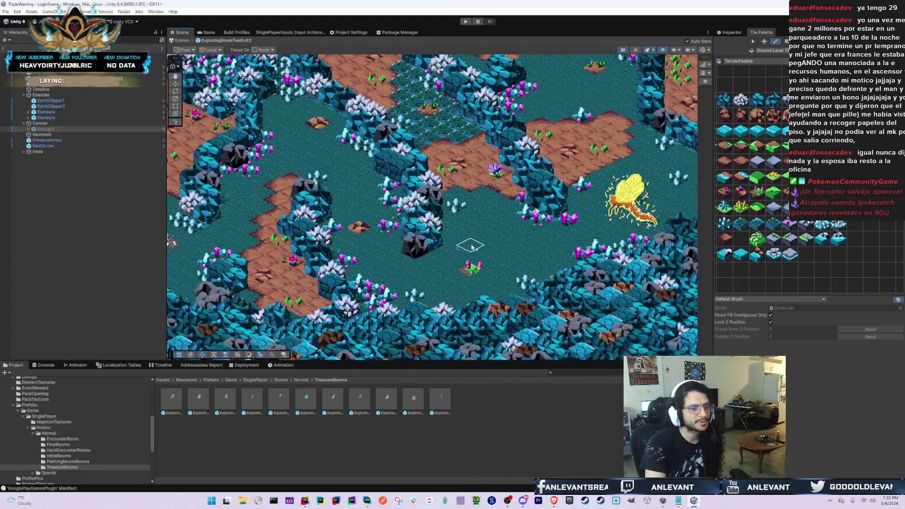
key("Right")
key("Up")
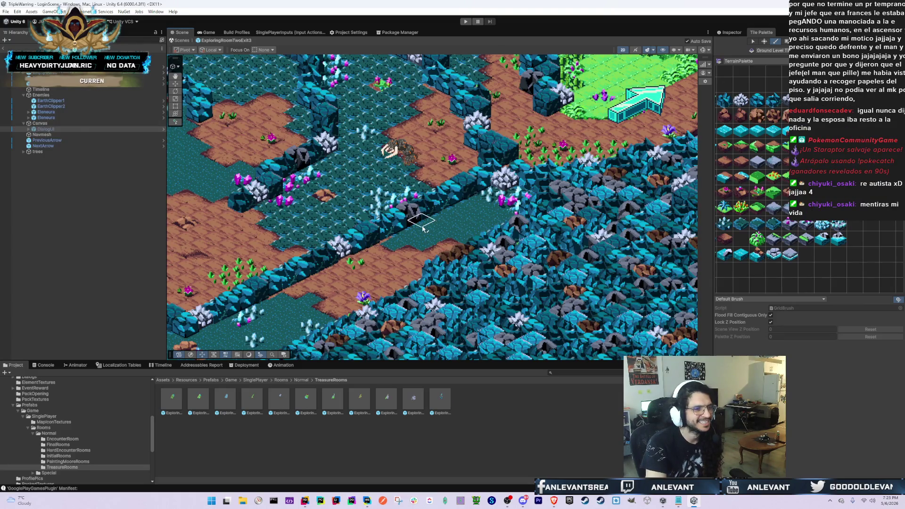
left_click_drag(330, 226, 350, 236)
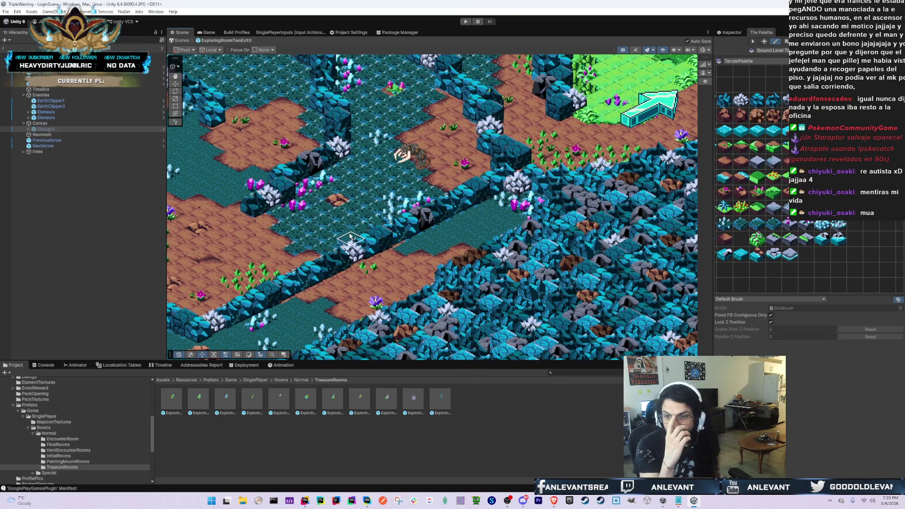
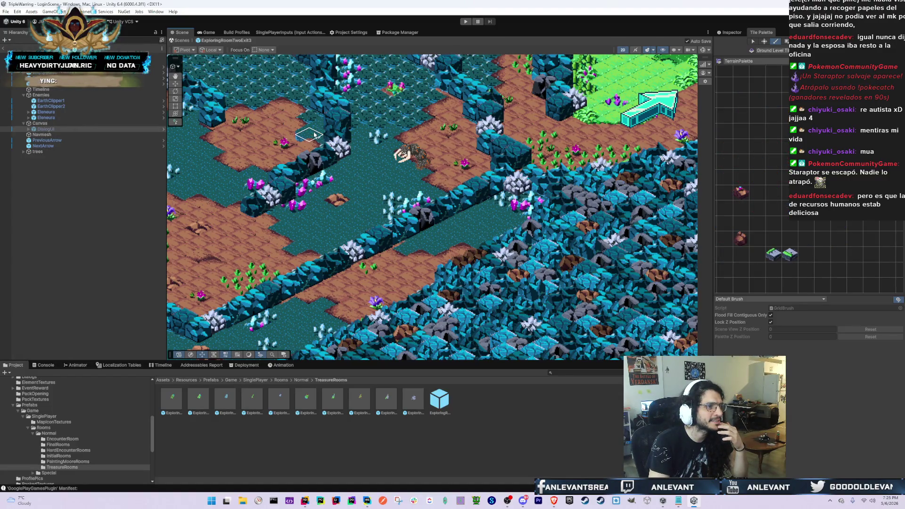
Step: Pan to the upper-left of the cave tilemap, then switch to Brave's New Tab page
left_click_drag(309, 108, 325, 157)
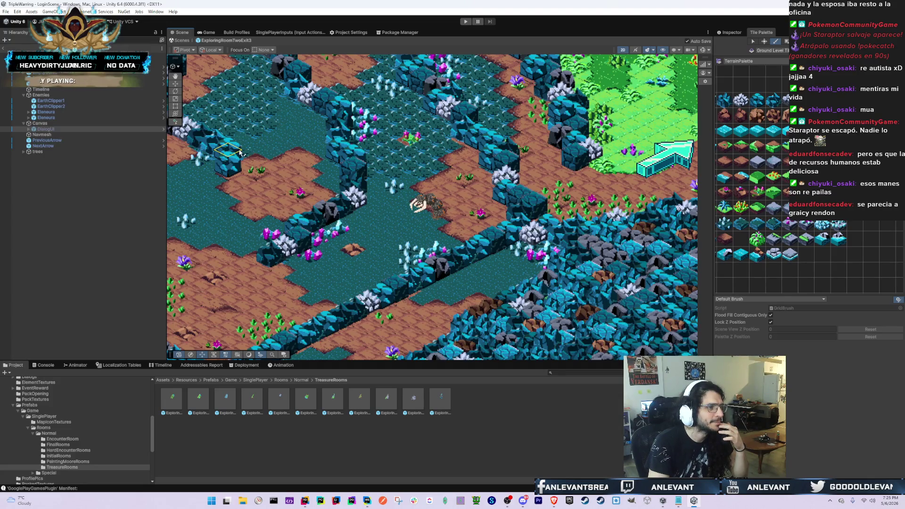
left_click_drag(256, 130, 299, 168)
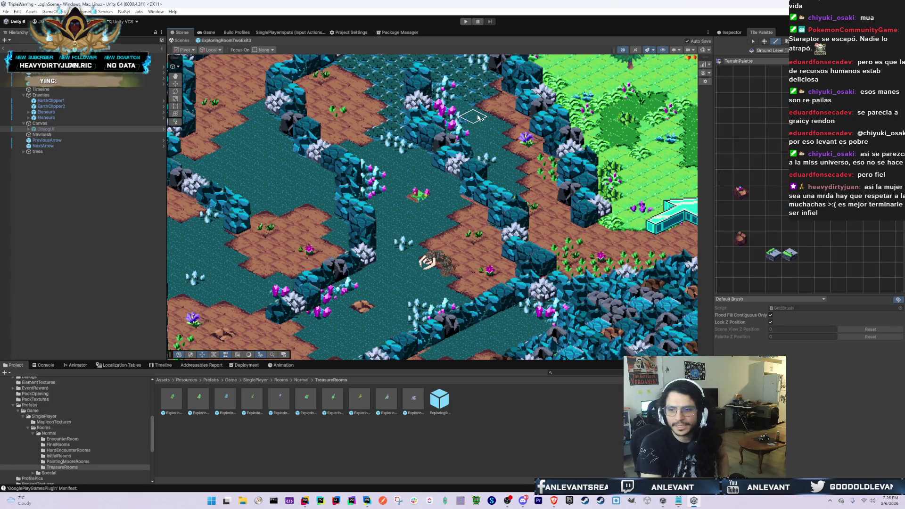
key("Up")
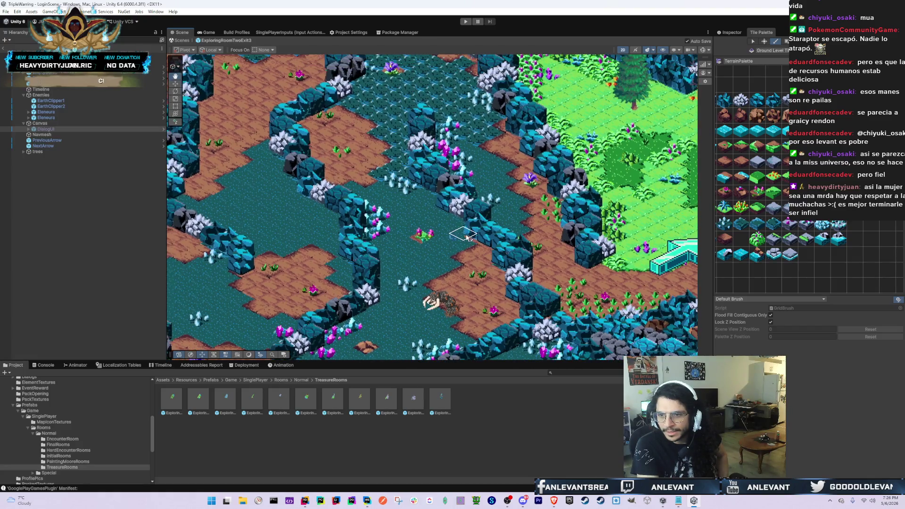
key("Right")
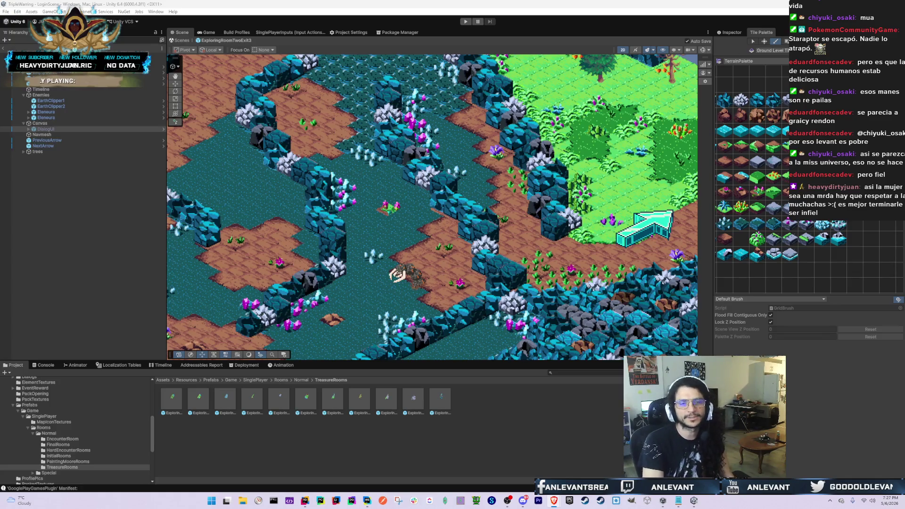
key("alt+Tab")
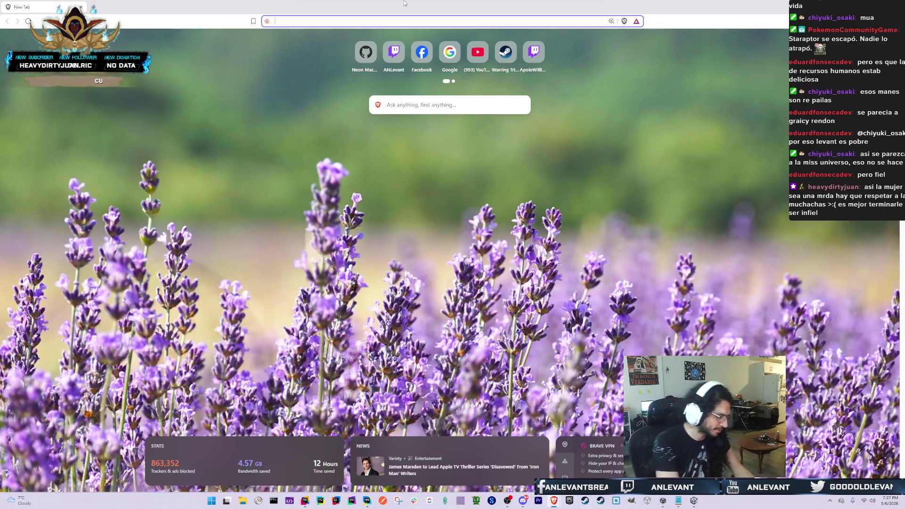
Step: Search Brave images for the actress's name, preview one photo, and return to Unity
type("Greicy")
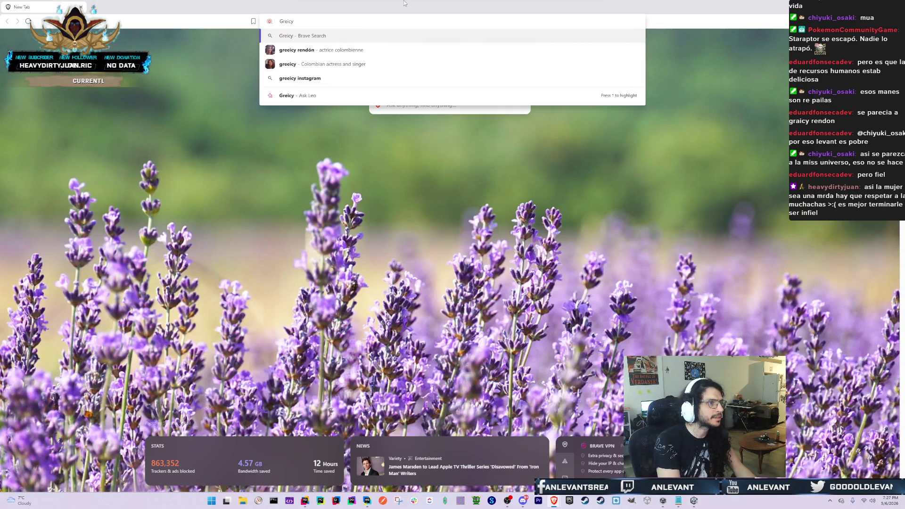
left_click(297, 50)
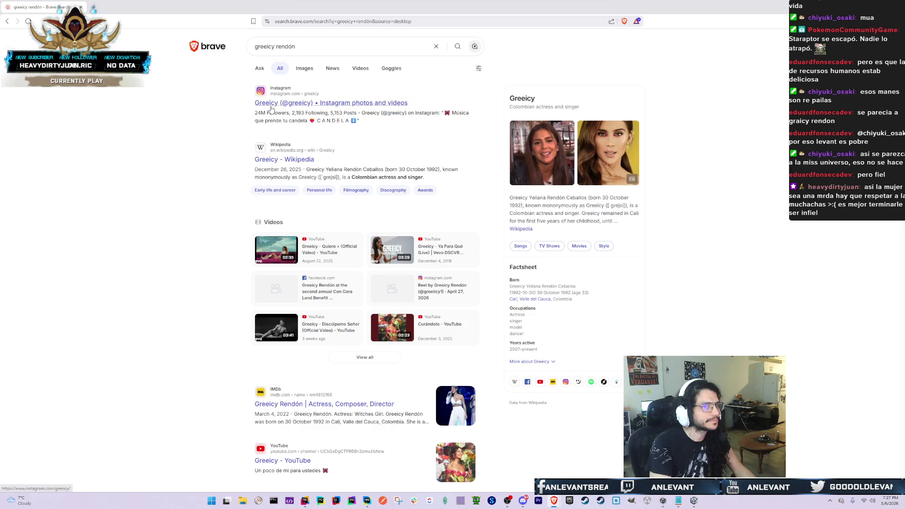
left_click(301, 70)
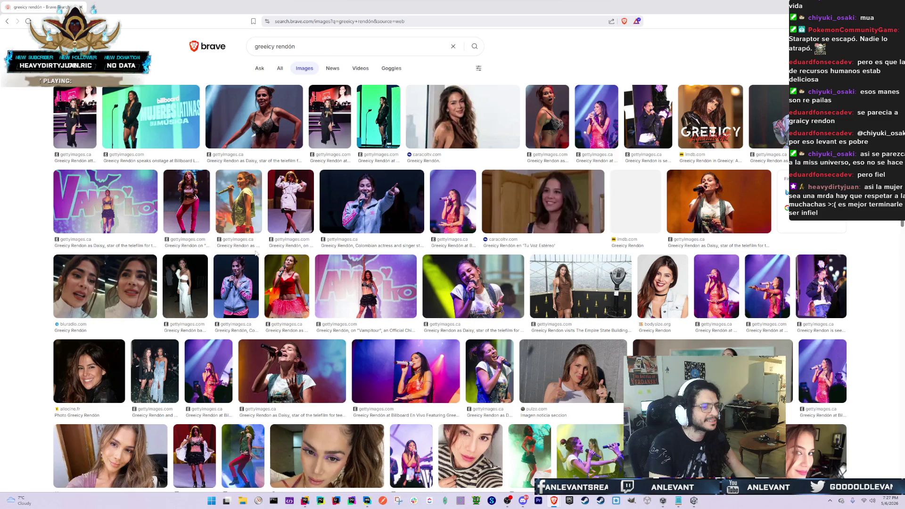
left_click(235, 137)
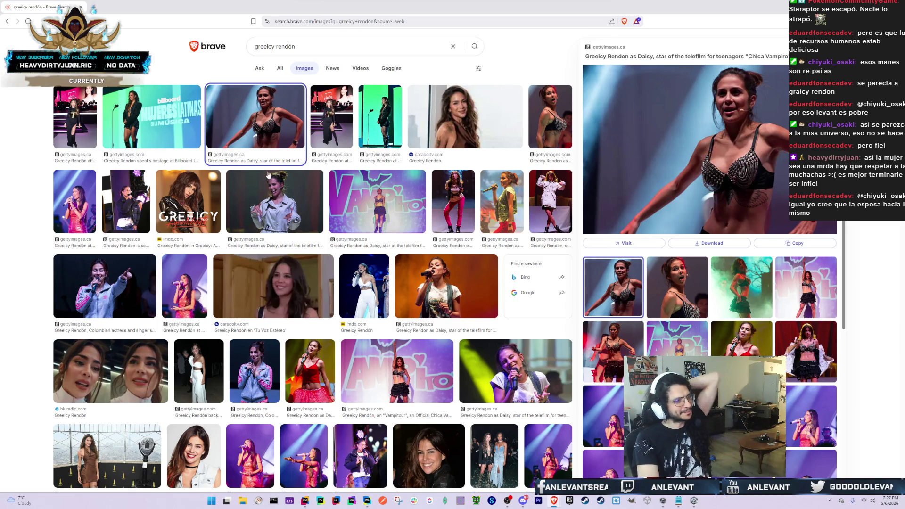
key("alt+Tab")
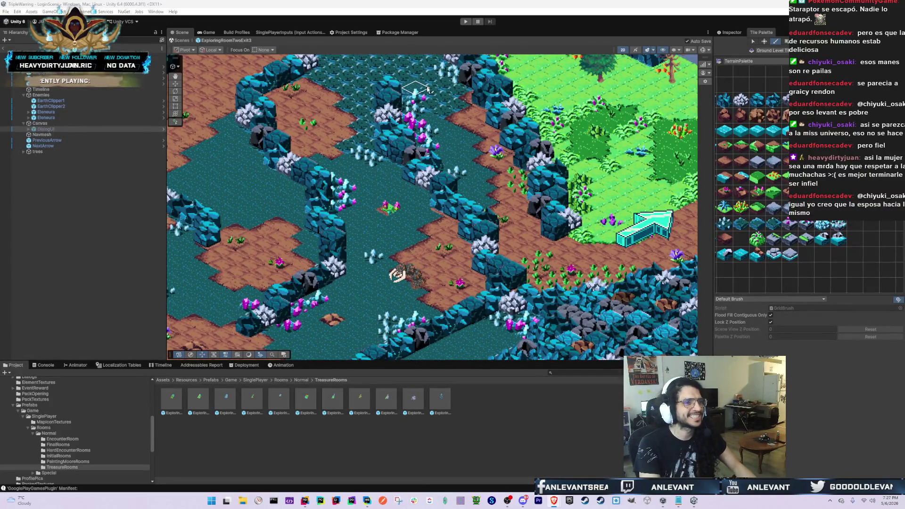
key("Up")
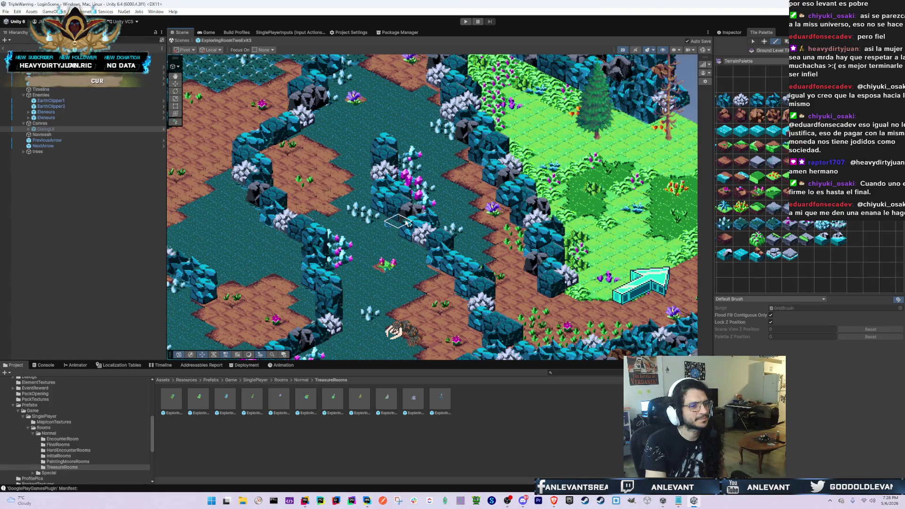
scroll(468, 145, "down", 5)
scroll(505, 100, "up", 5)
scroll(505, 100, "down", 4)
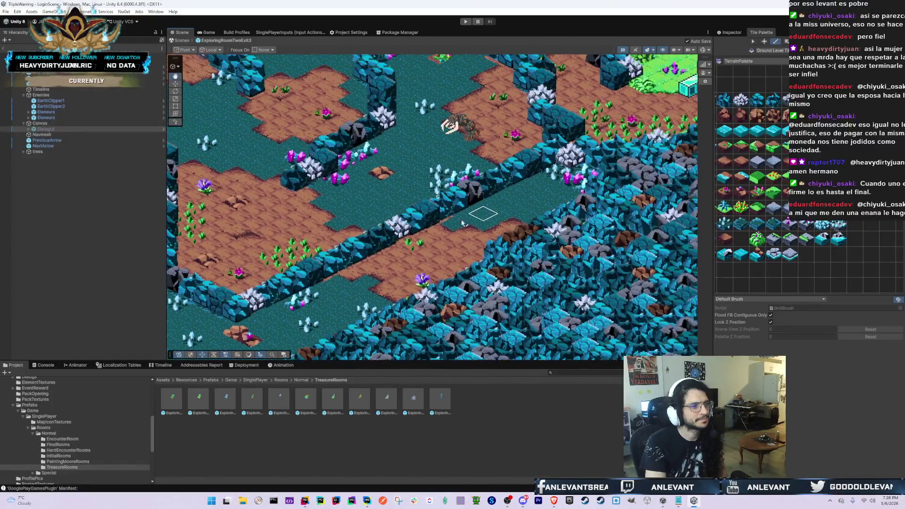
scroll(424, 189, "up", 4)
scroll(409, 209, "down", 3)
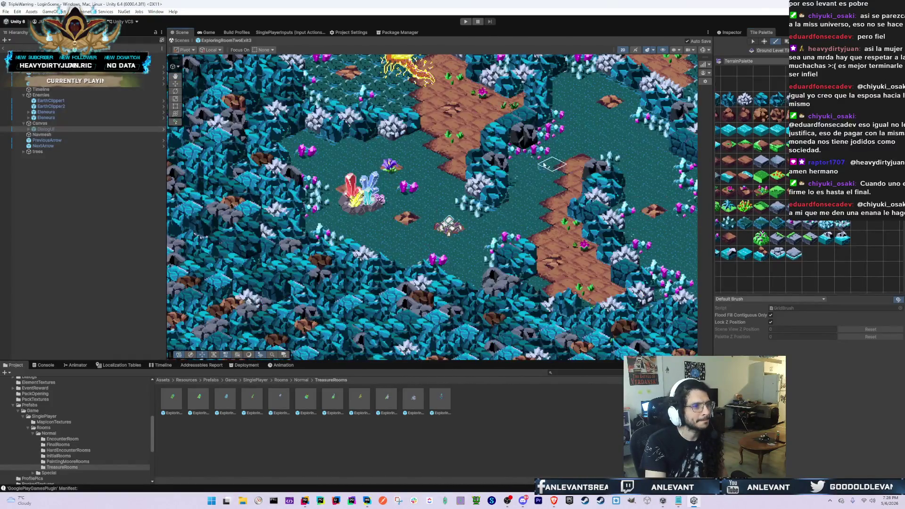
scroll(417, 215, "up", 3)
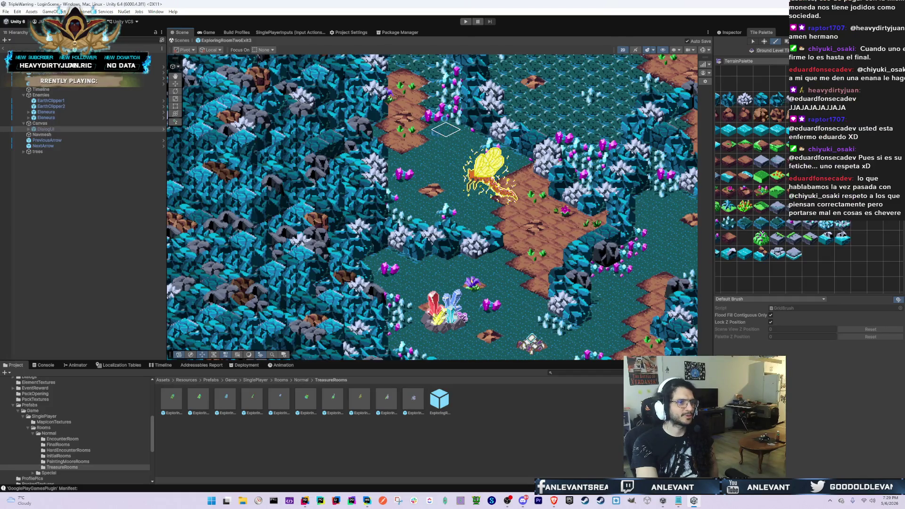
left_click_drag(436, 94, 451, 200)
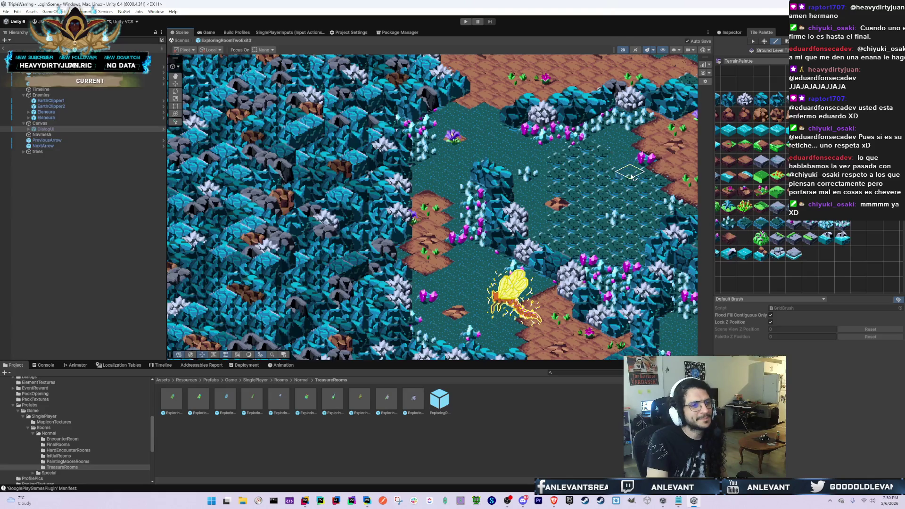
Step: Zoom the cave tilemap view, then switch to Brave playing the YouTube video
scroll(659, 186, "up", 1)
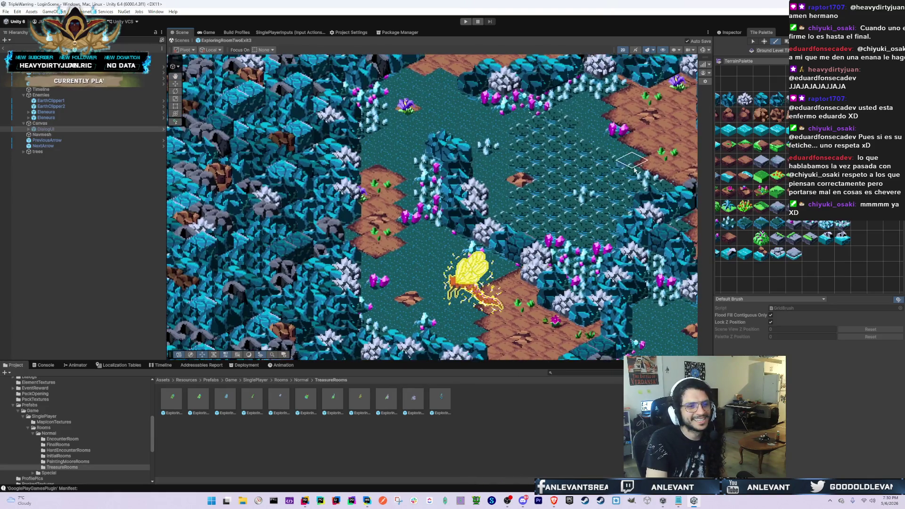
key("alt+Tab")
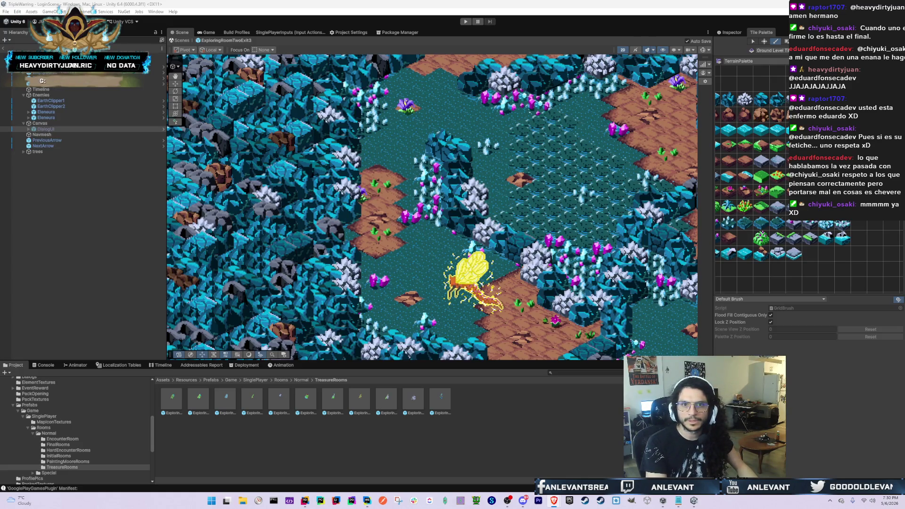
key("alt+Tab")
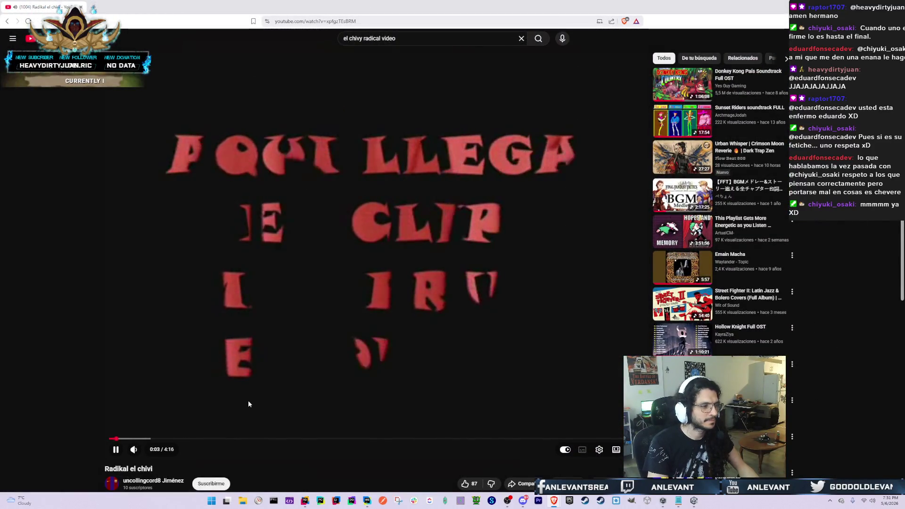
key("l")
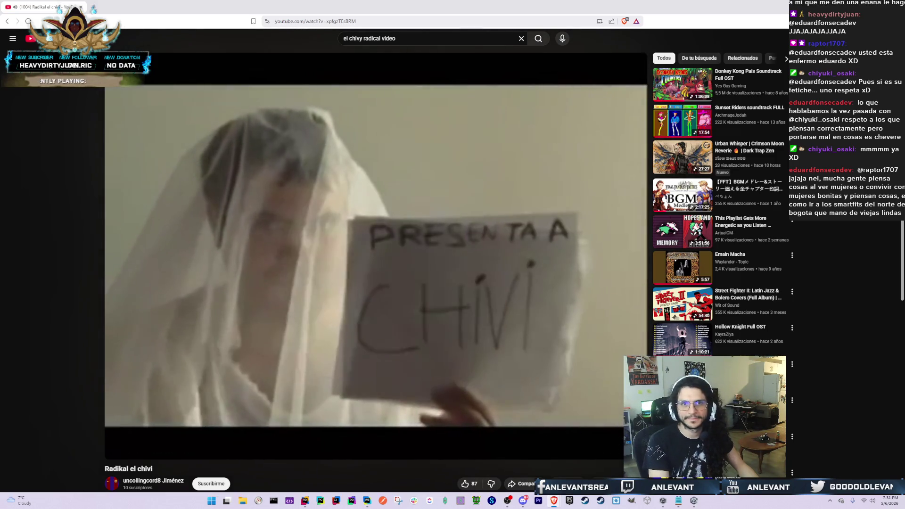
key("alt+Tab")
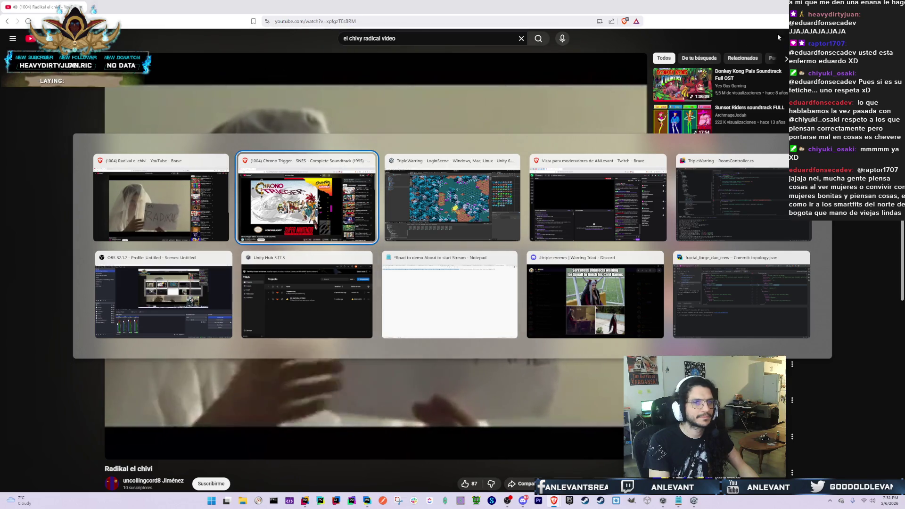
key("Escape")
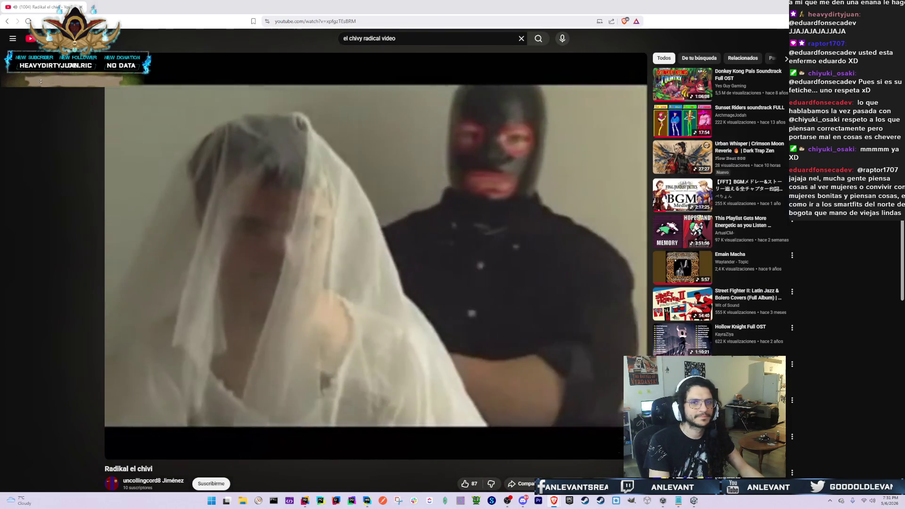
key("alt+Tab")
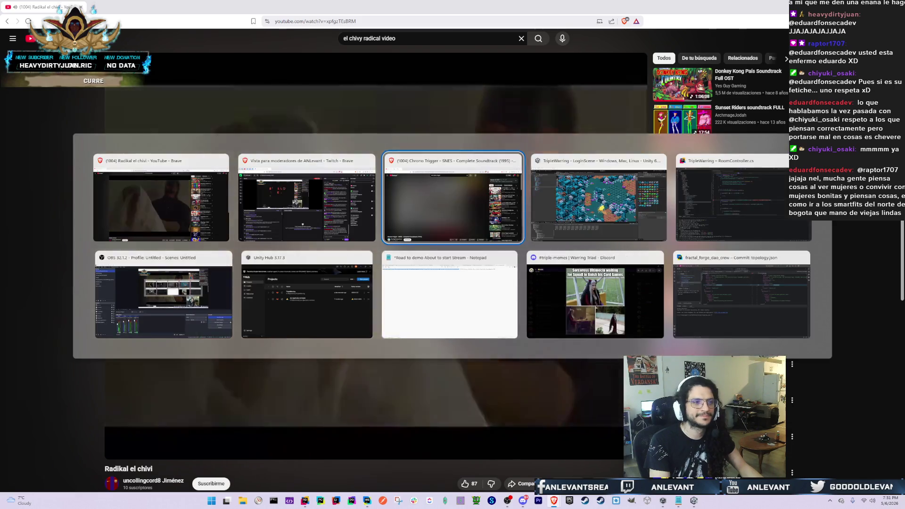
key("Escape")
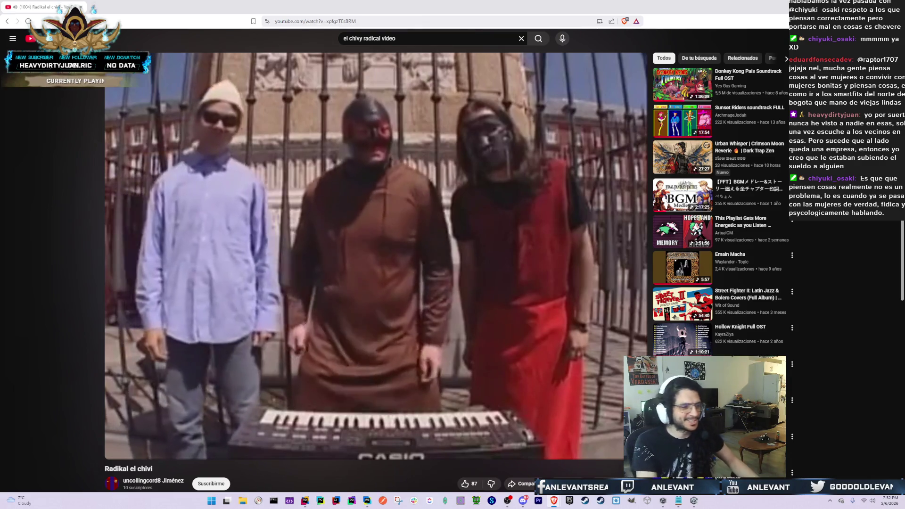
key("alt+Tab")
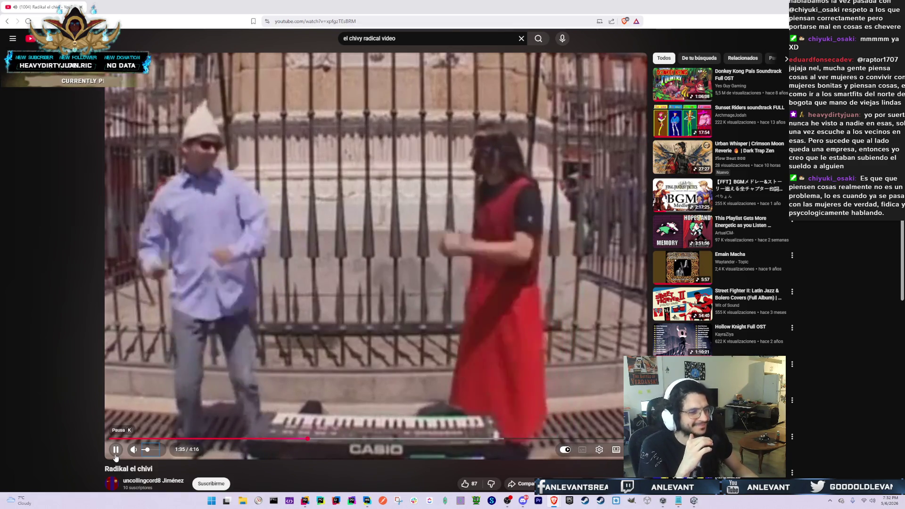
Step: Leave the Radikal el chivi video for Unity's ExploringRoomTwoExit3 cave tilemap
key("alt+Tab")
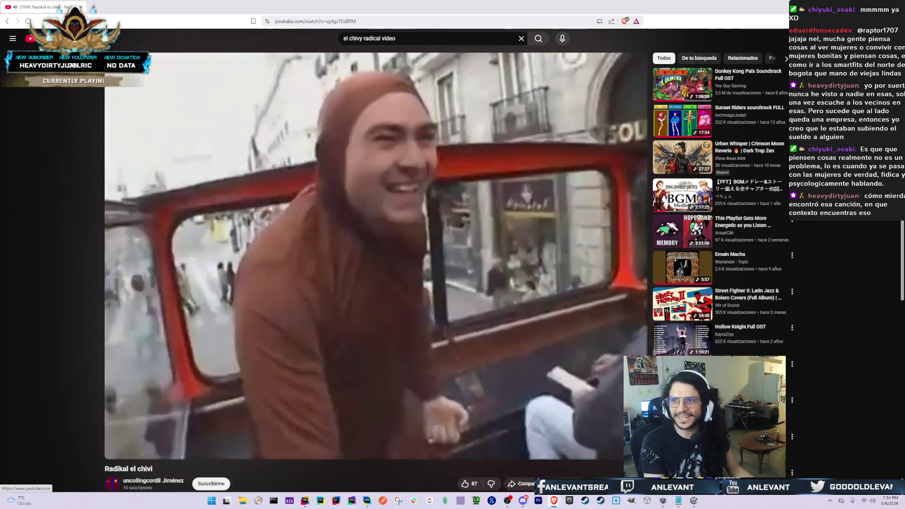
key("alt+Tab")
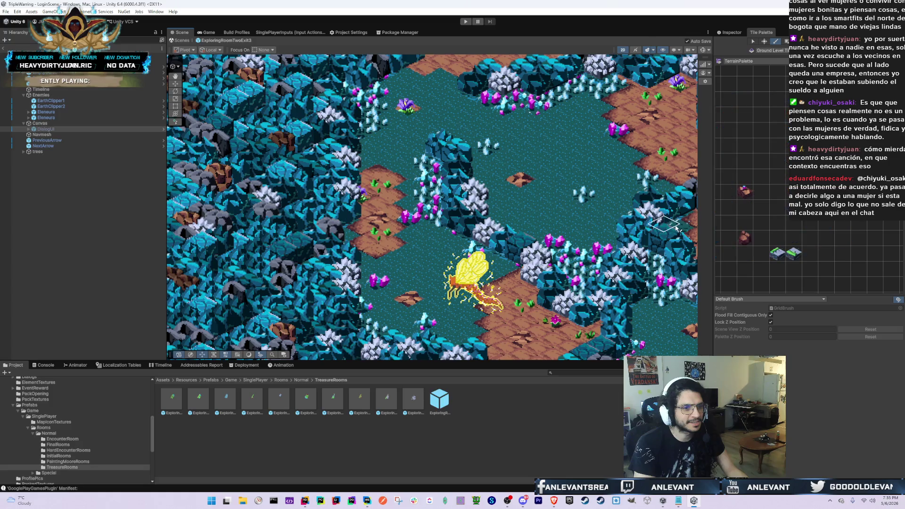
mouse_move(634, 211)
left_mouse_down()
mouse_move(590, 202)
mouse_move(569, 177)
mouse_move(505, 191)
left_mouse_up()
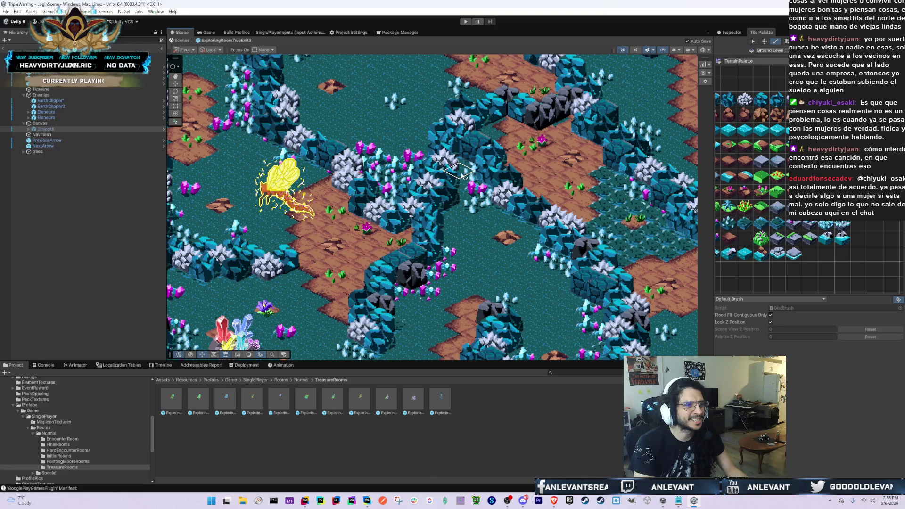
left_click_drag(464, 175, 398, 188)
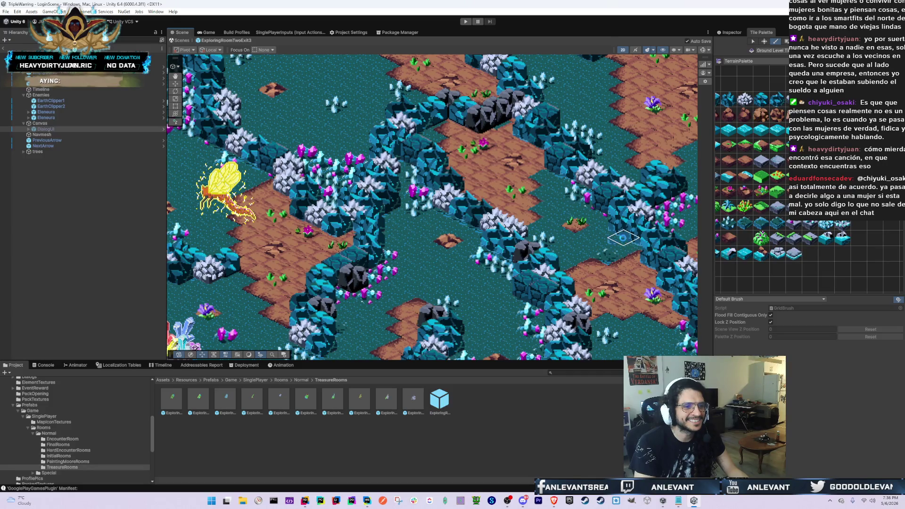
left_click_drag(623, 238, 545, 225)
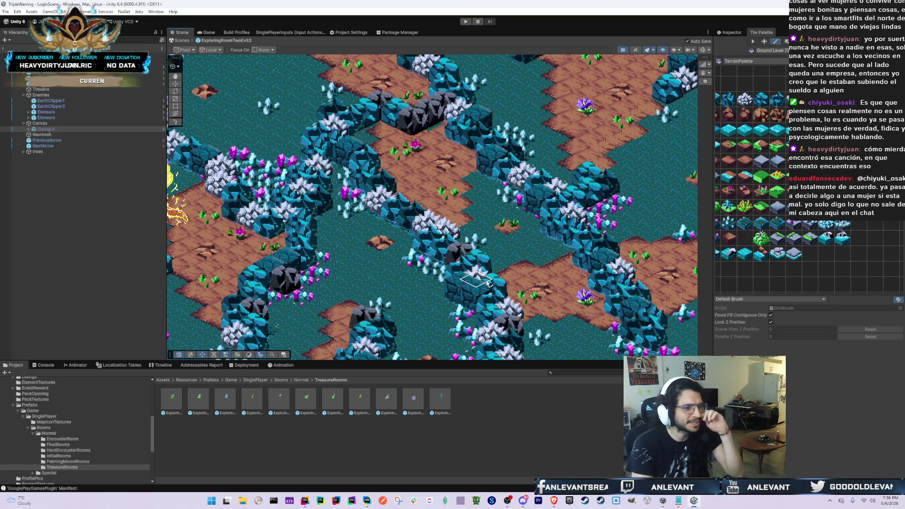
mouse_move(359, 255)
left_mouse_down()
mouse_move(515, 252)
mouse_move(272, 246)
left_mouse_up()
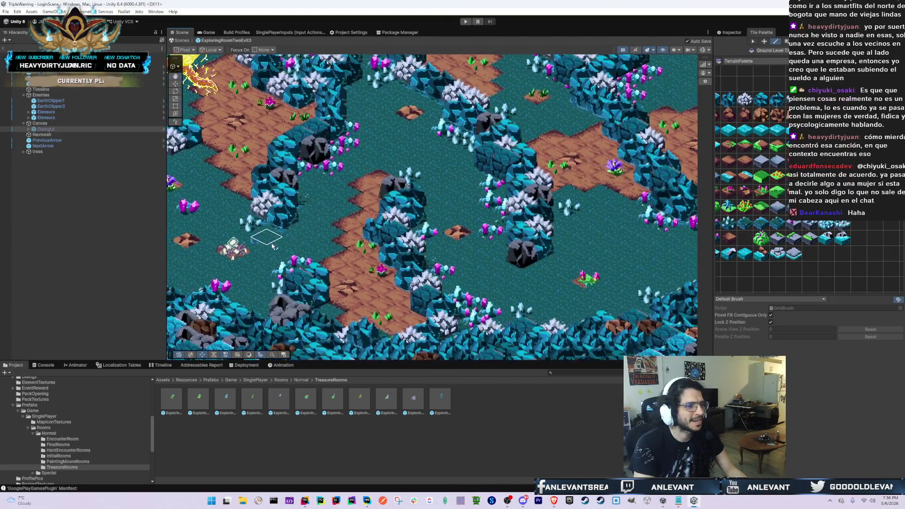
left_click_drag(321, 269, 353, 257)
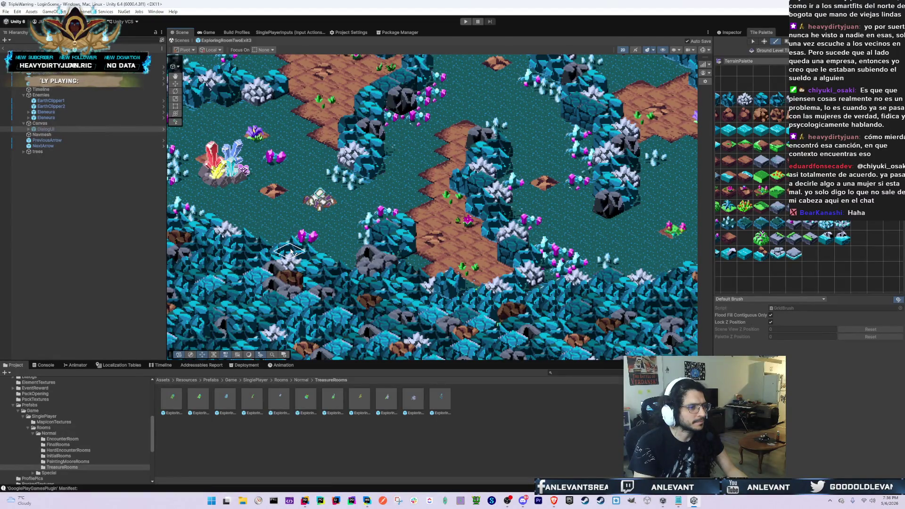
left_click_drag(321, 252, 438, 342)
Step: Zoom out and pan across the ExploringRoomTwoExit3 cave room, then bring up the window switcher
scroll(511, 277, "down", 5)
mouse_move(607, 239)
left_mouse_down()
mouse_move(481, 196)
mouse_move(500, 215)
mouse_move(481, 243)
left_mouse_up()
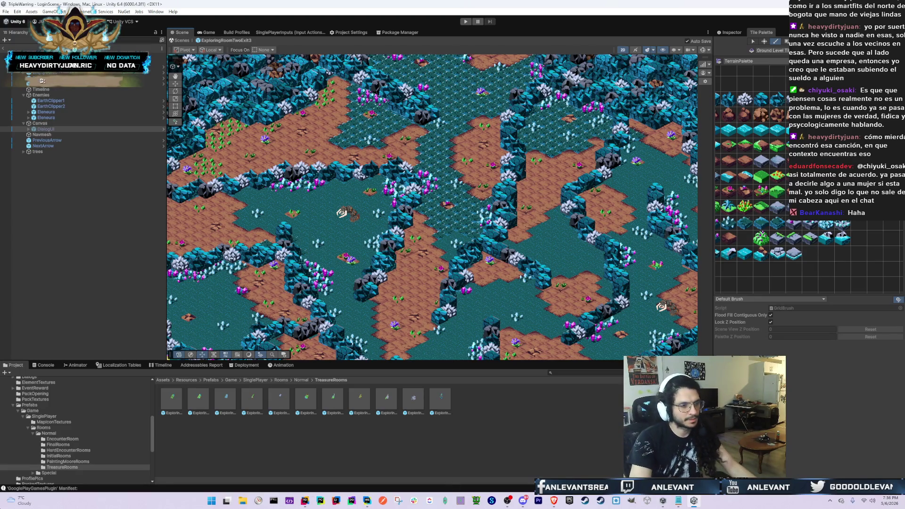
key("alt+Tab")
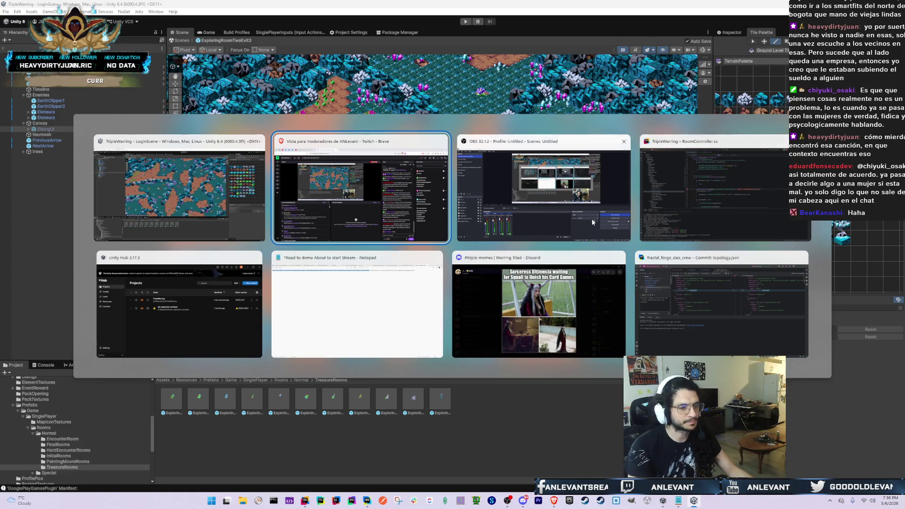
Step: In Rider's Git log, select the 'Improve tilemap resolution' commit
left_click(707, 188)
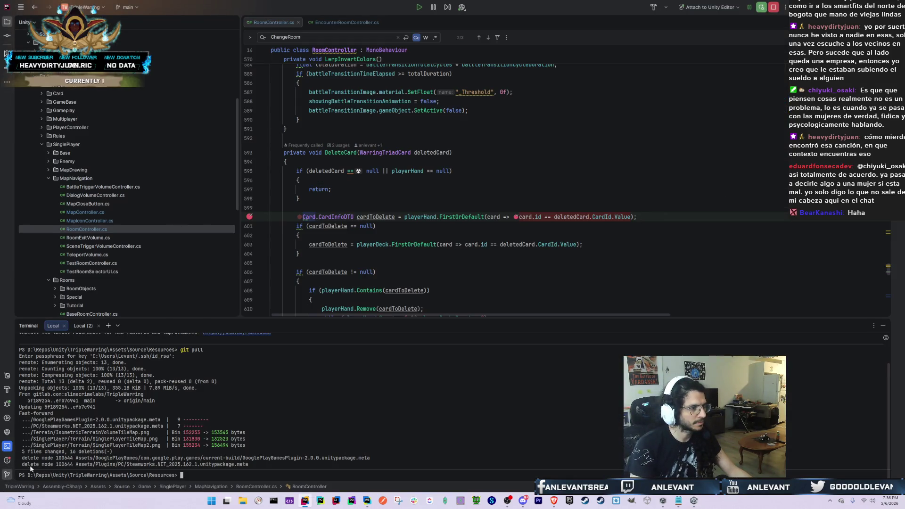
left_click(7, 474)
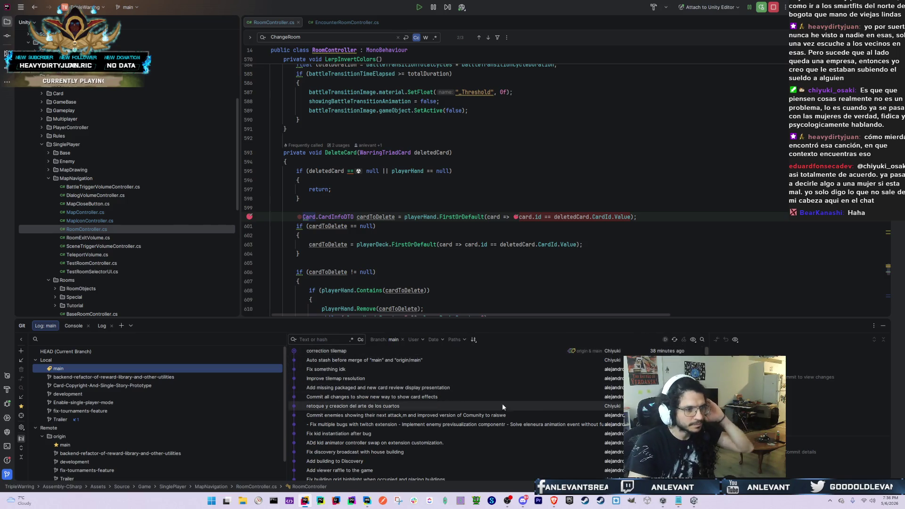
left_click(408, 363)
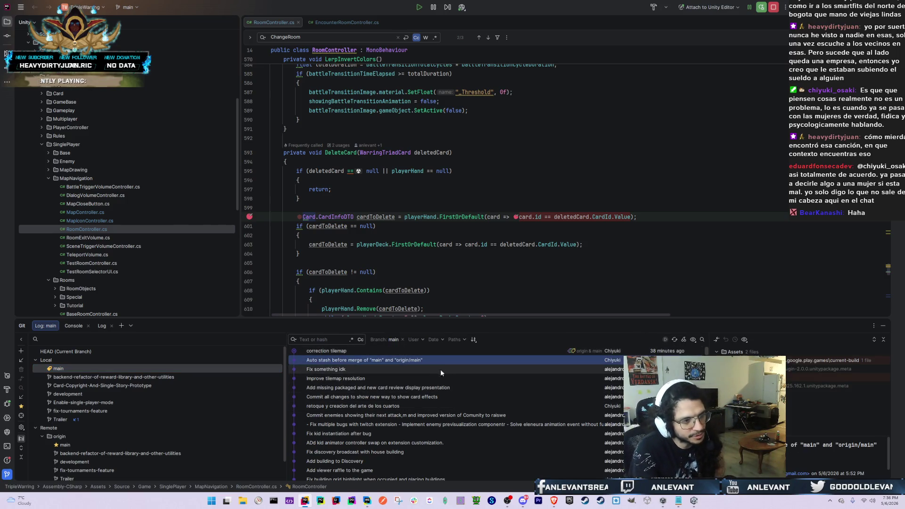
left_click(348, 379)
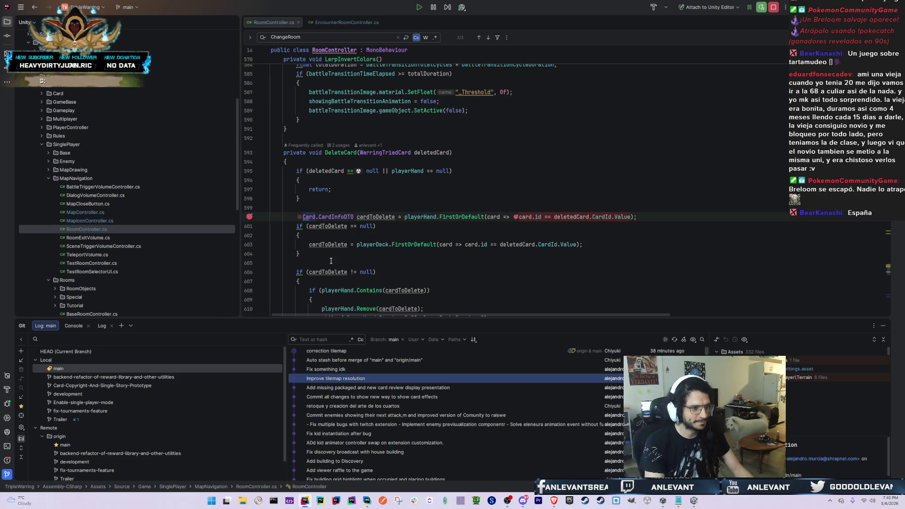
Step: Scroll the commit's changed files to a tilemap PNG and check its options without acting
scroll(245, 245, "up", 1)
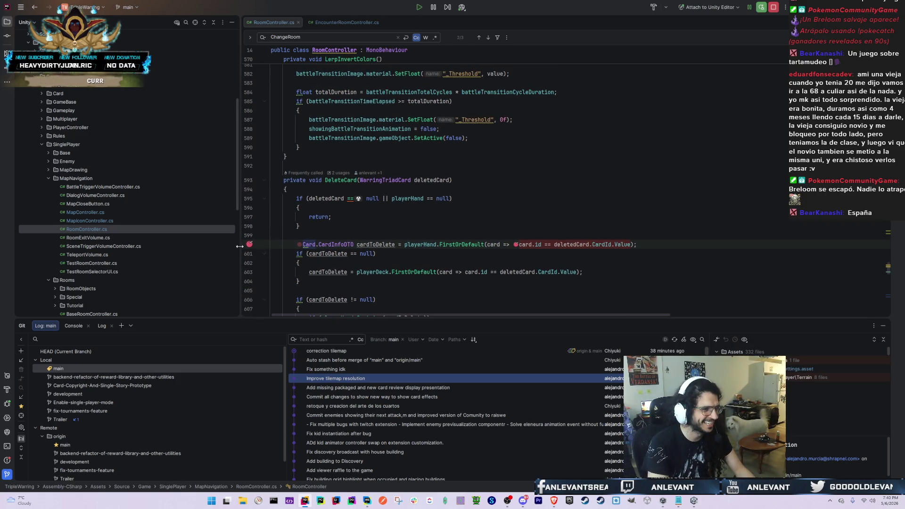
key("alt+Tab")
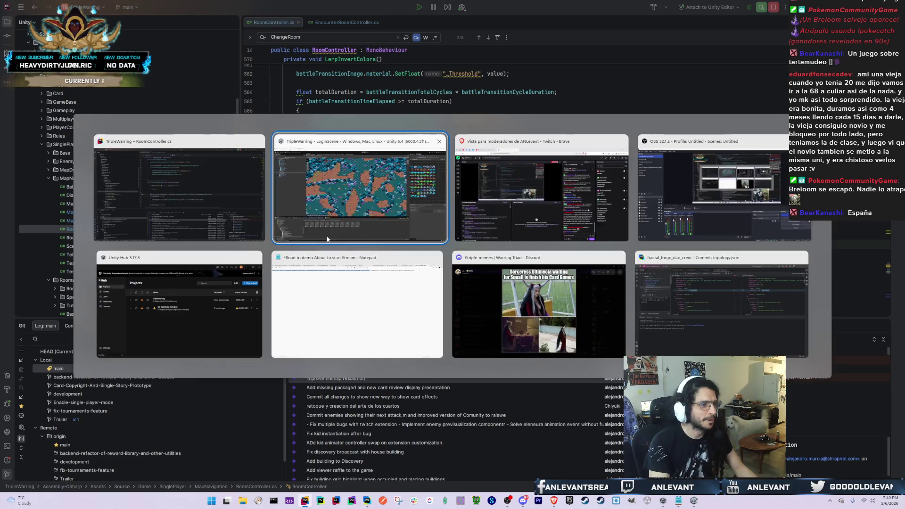
key("alt+Tab")
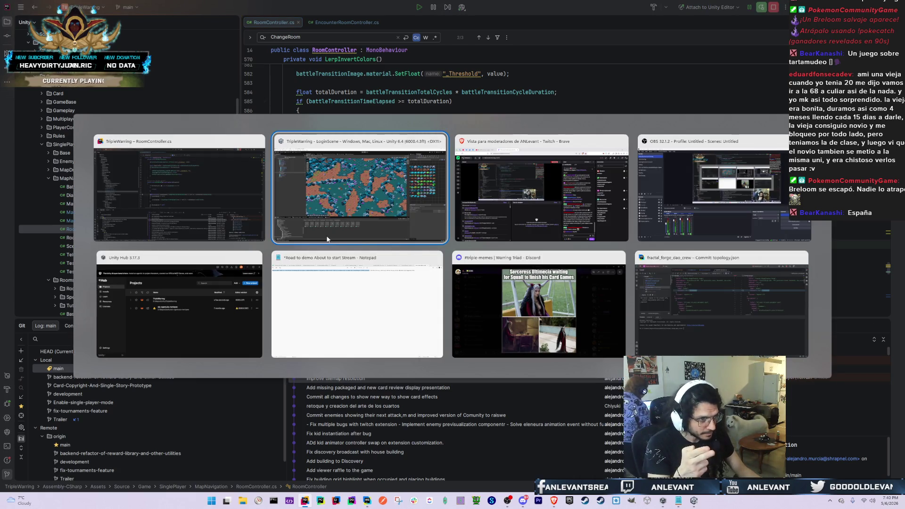
scroll(797, 410, "down", 10)
scroll(811, 421, "down", 10)
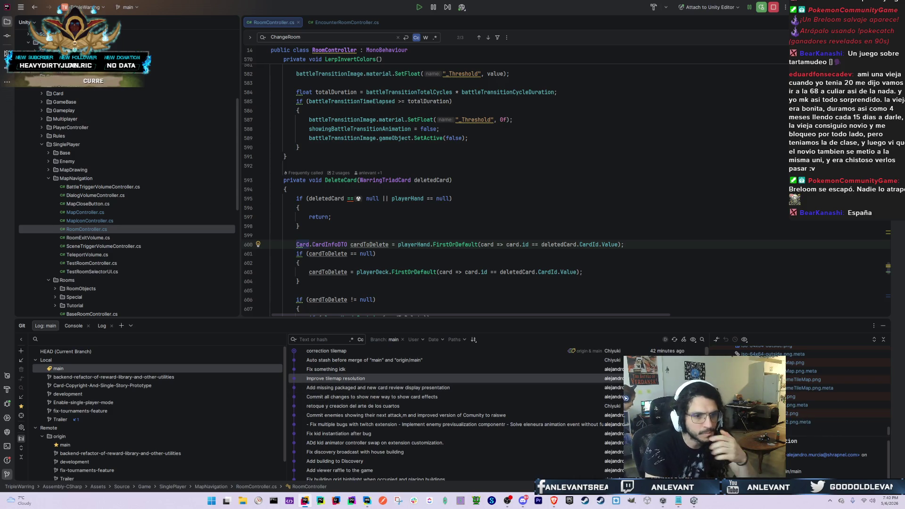
left_click(802, 422)
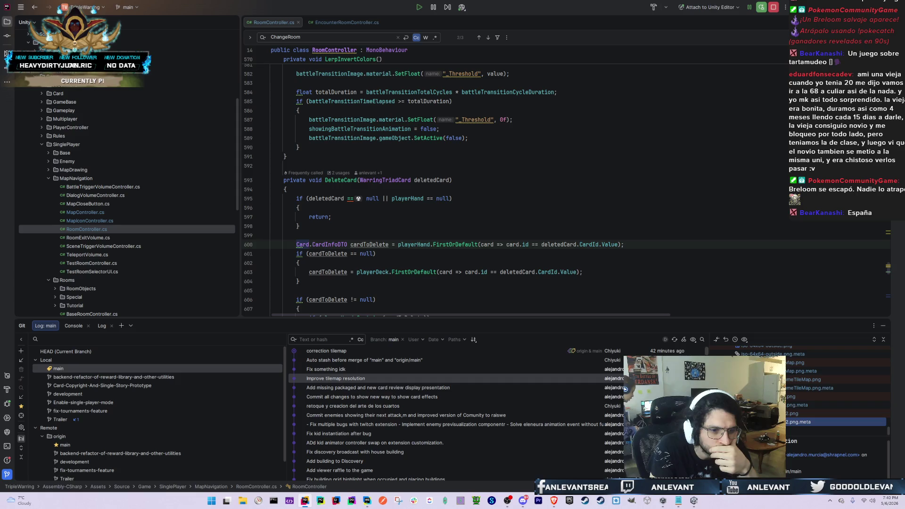
right_click(802, 422)
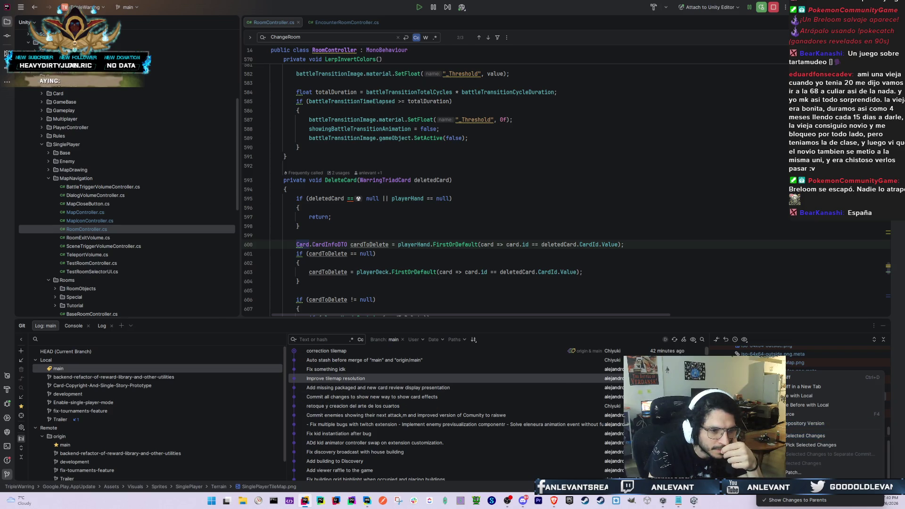
key("Escape")
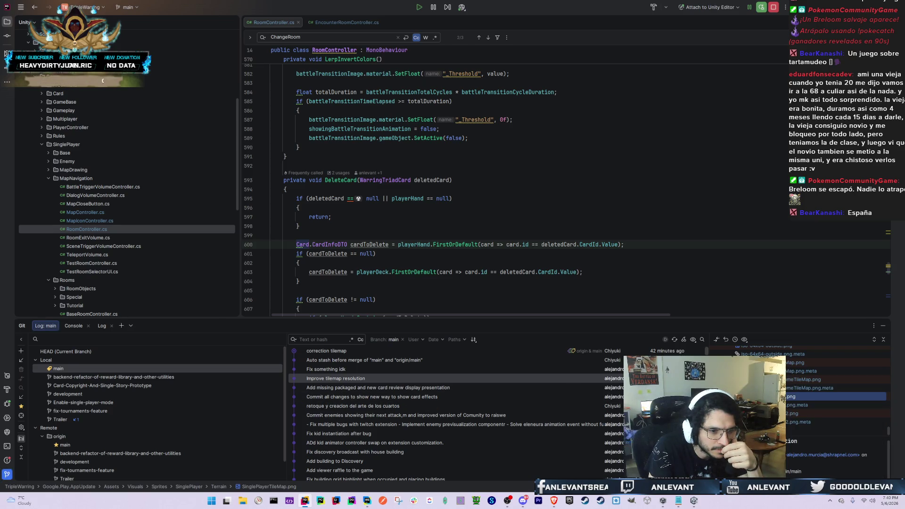
Step: Inspect the card-effects commit and main branch in the Git log, cancelling its options
left_click(422, 397)
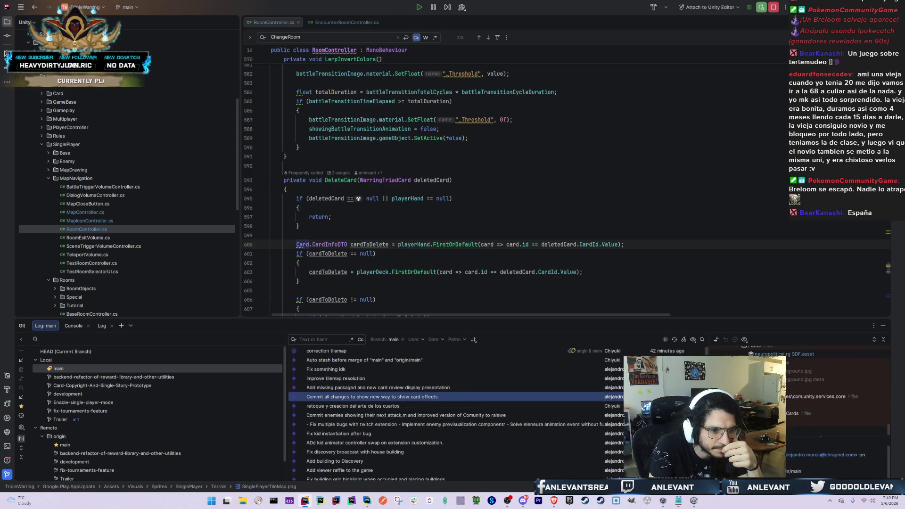
left_click(451, 200)
left_click(109, 372)
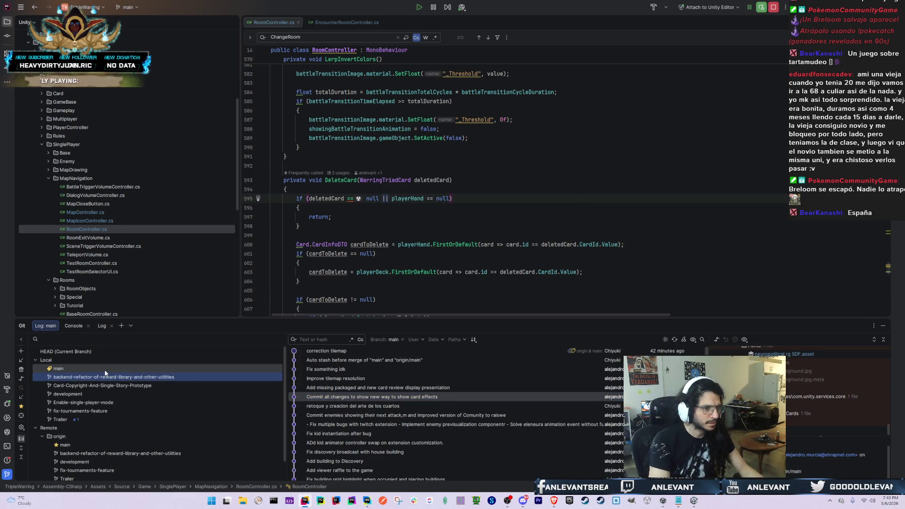
right_click(613, 397)
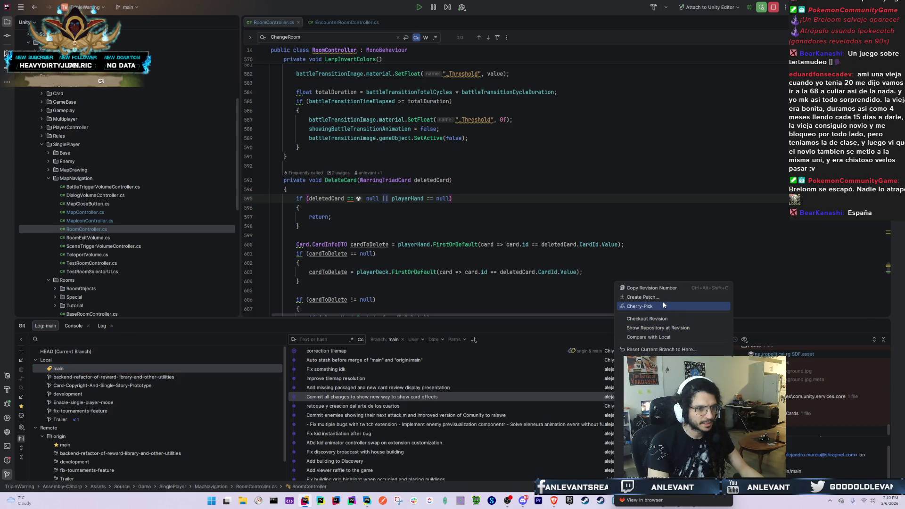
key("Escape")
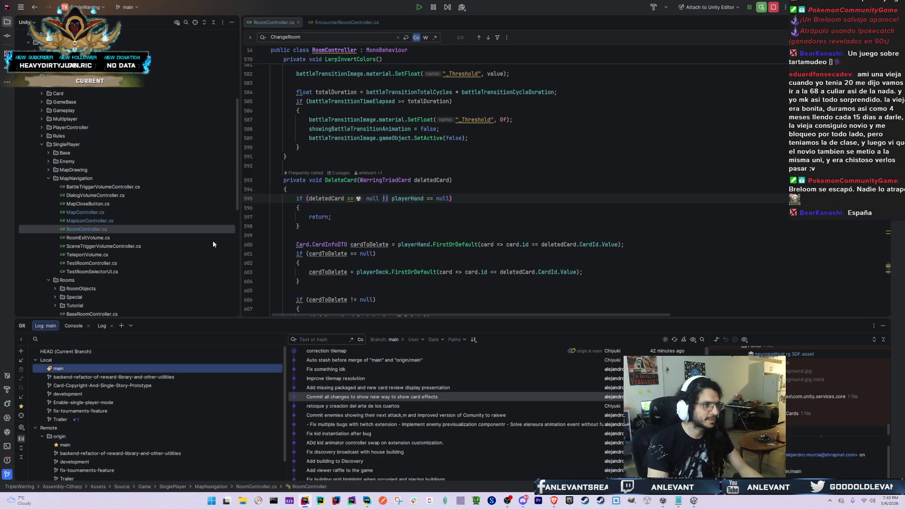
left_click(207, 111)
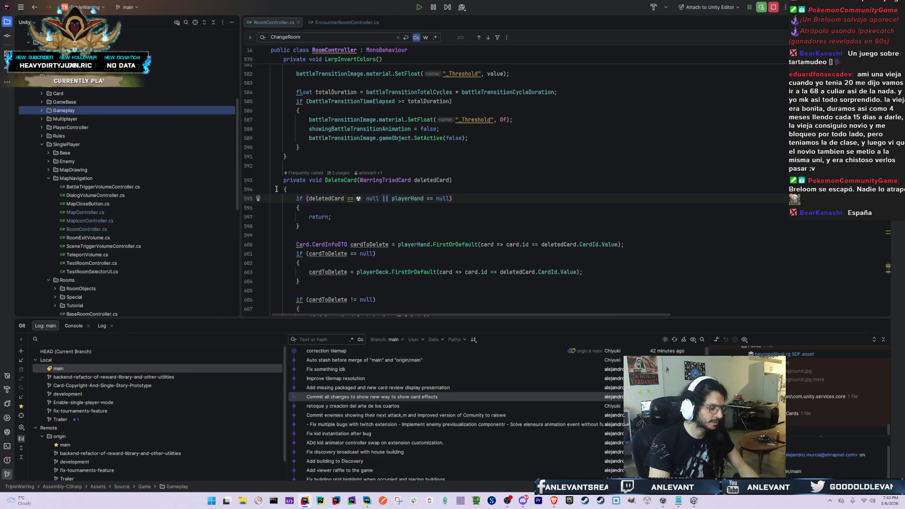
Step: Open iso-64x64-outside.png from the Improve tilemap resolution commit's changed files
left_click(406, 387)
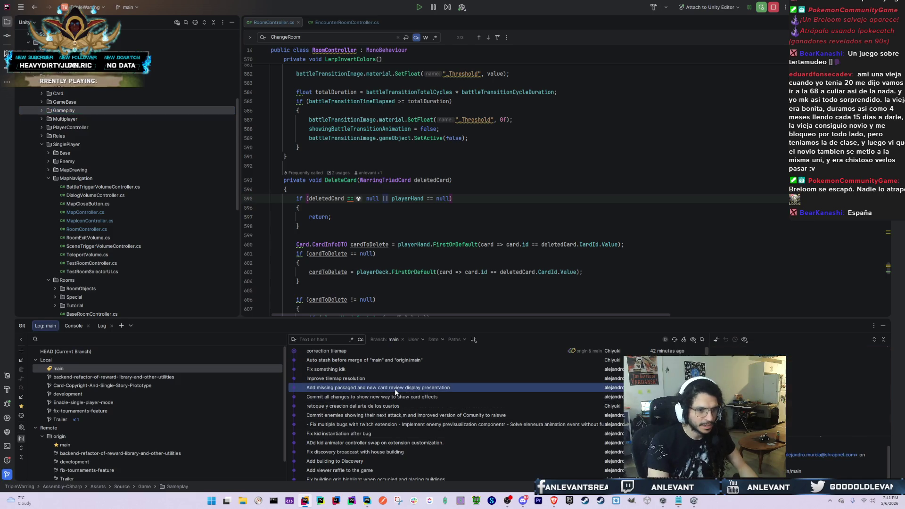
scroll(794, 412, "down", 2)
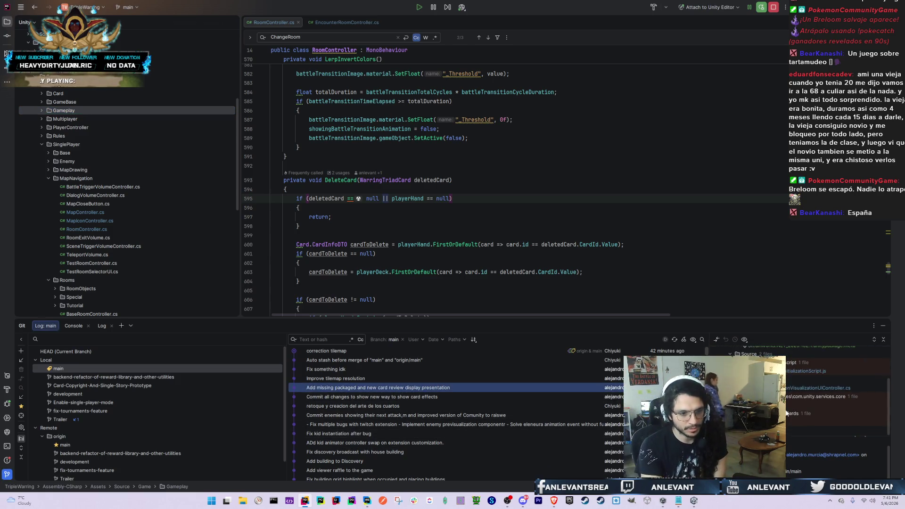
left_click(424, 378)
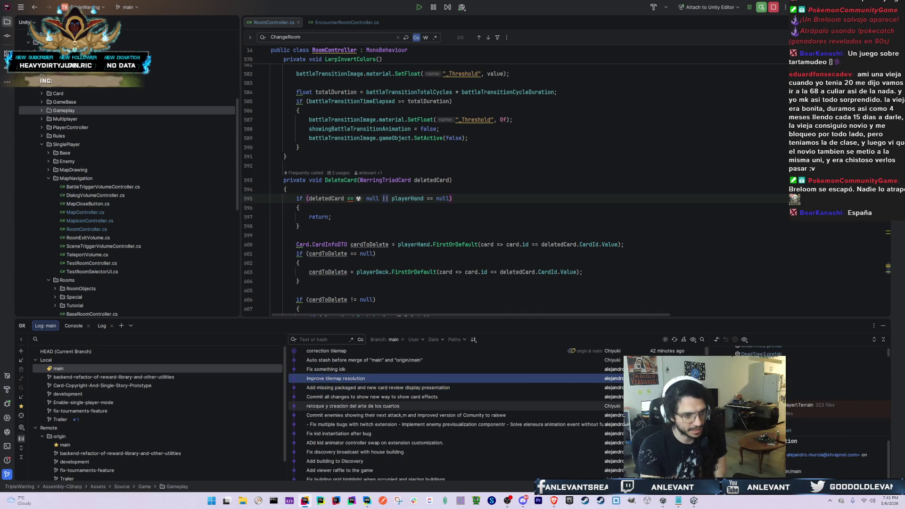
scroll(448, 412, "down", 2)
scroll(888, 414, "down", 10)
scroll(888, 413, "down", 5)
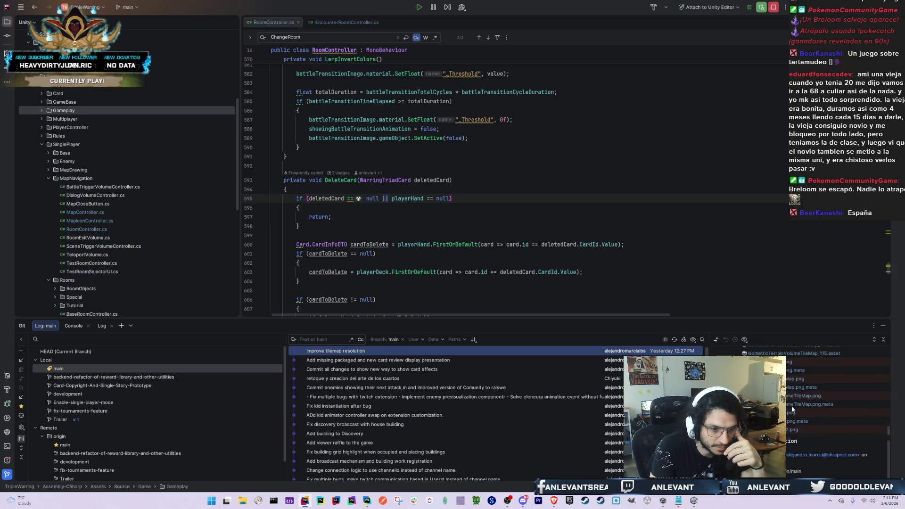
right_click(792, 409)
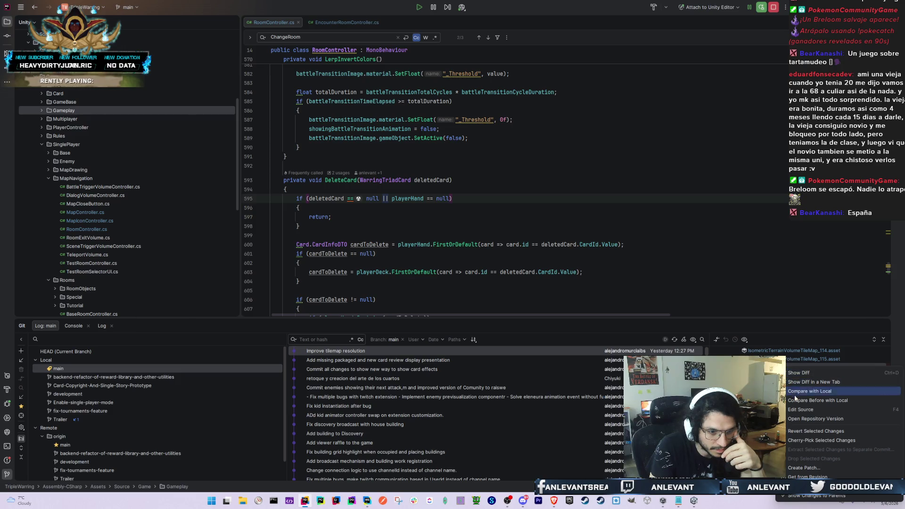
left_click(799, 410)
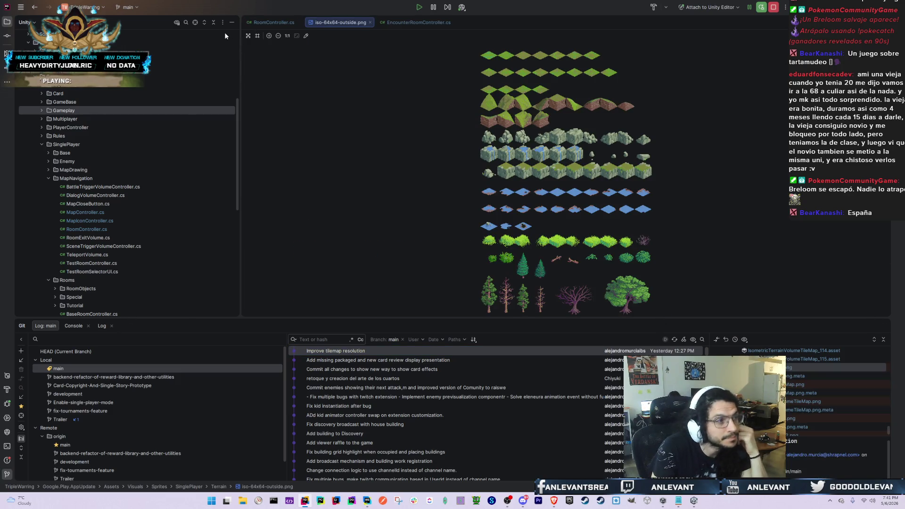
Step: Replace old image tabs with IsometricTerrainVolumeTileMap.png, then open SinglePlayerTileMap.png
left_click(194, 23)
left_click(134, 179)
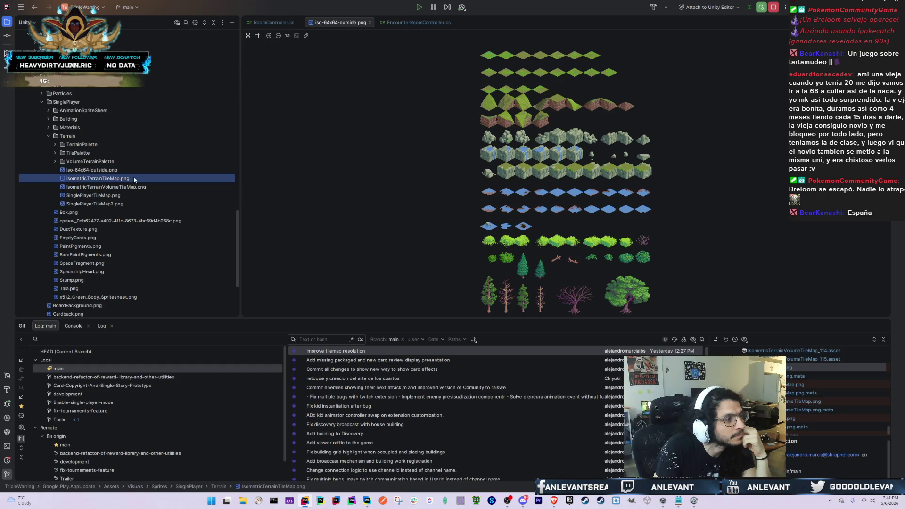
middle_click(338, 22)
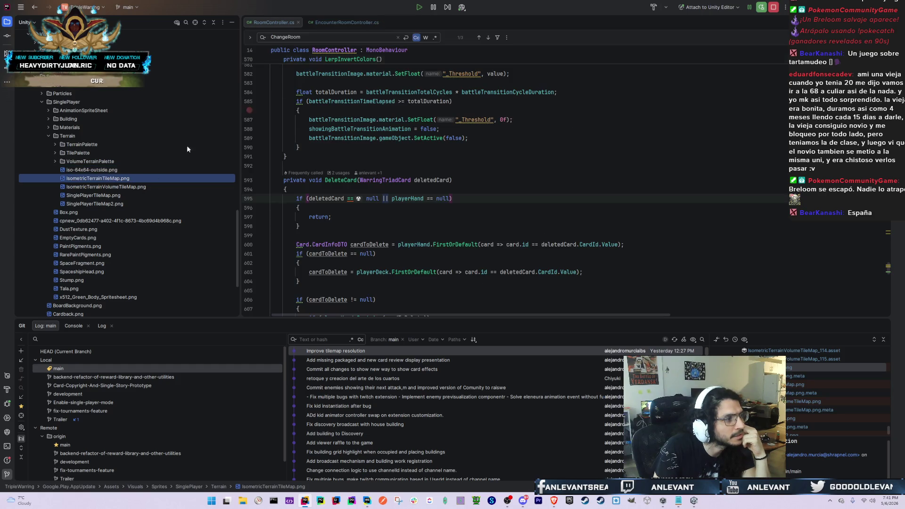
double_click(151, 180)
double_click(149, 187)
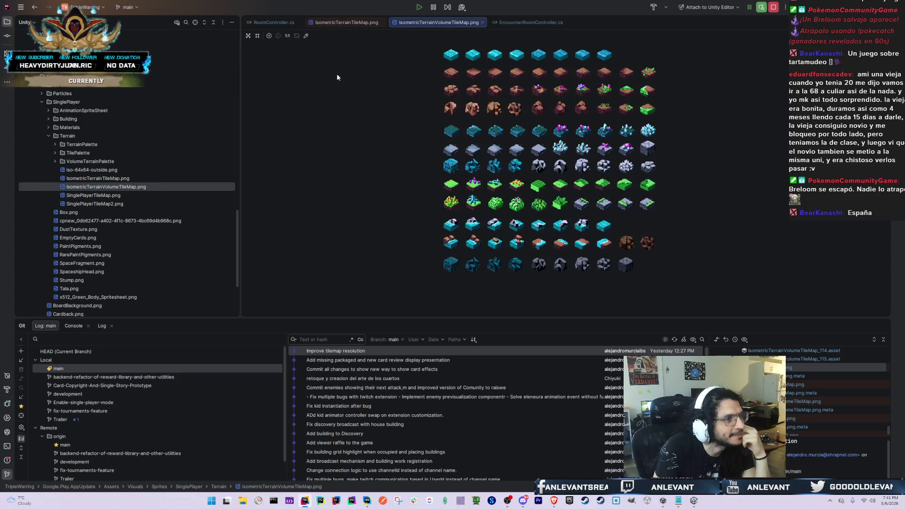
middle_click(346, 26)
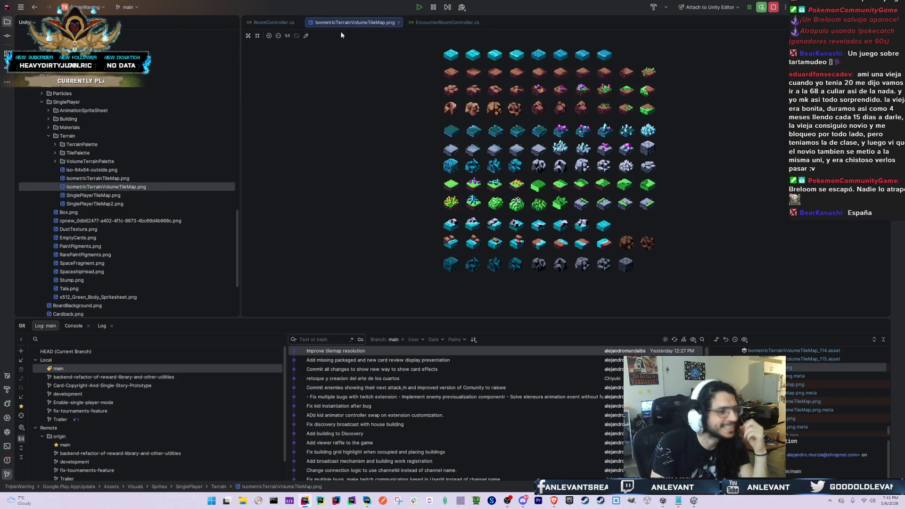
right_click(122, 186)
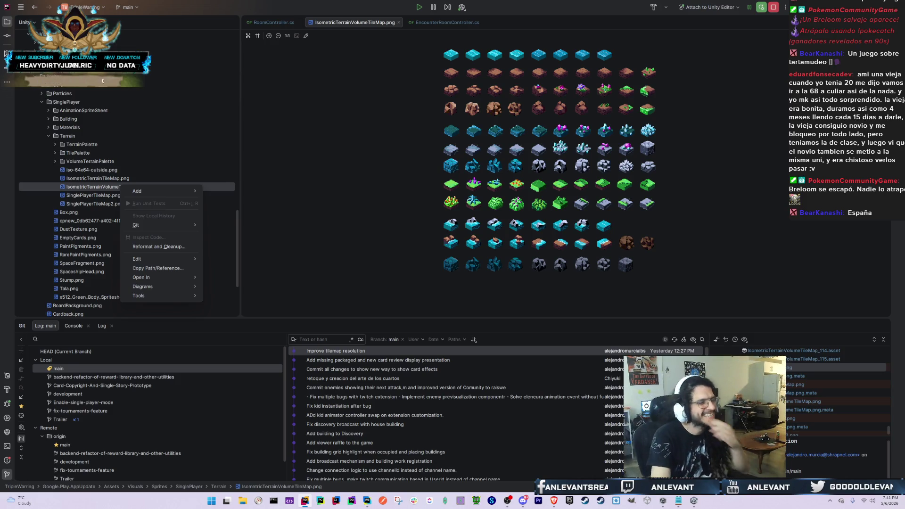
double_click(89, 195)
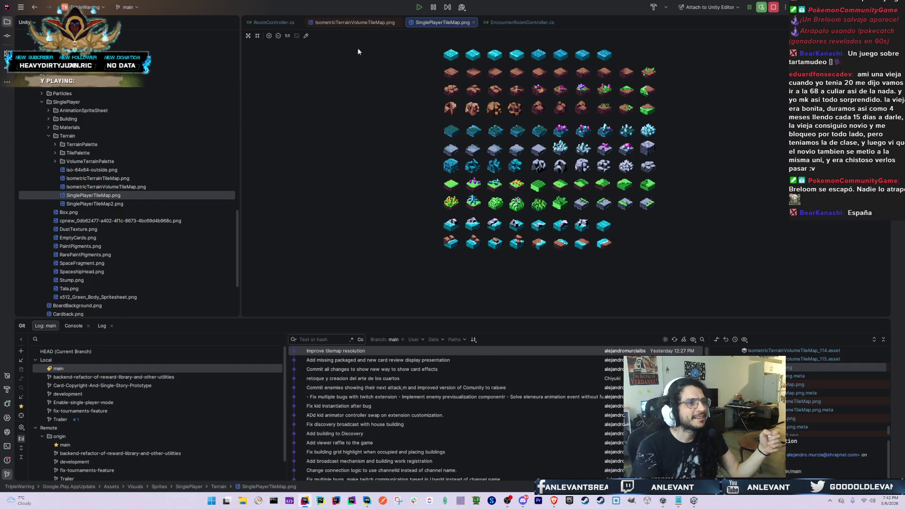
Step: Show SinglePlayerTileMap.png's Git history and try getting the Improve tilemap resolution version
right_click(165, 198)
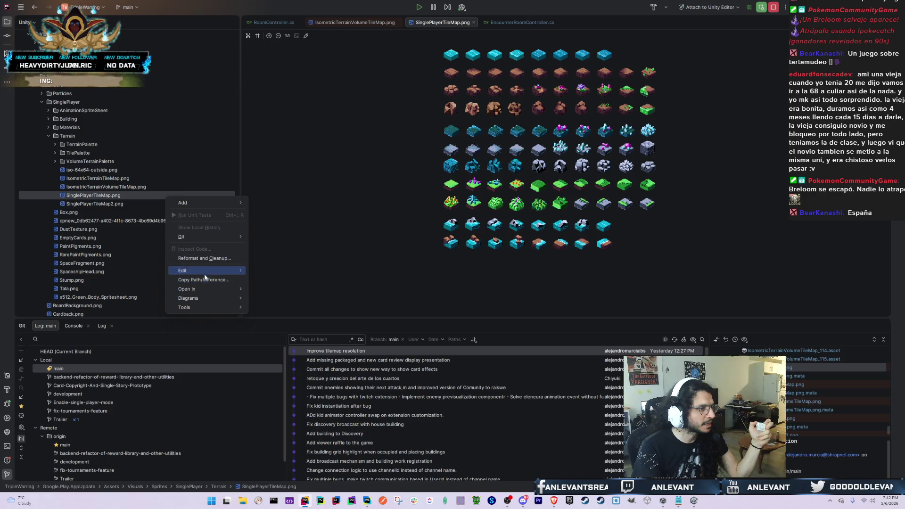
mouse_move(201, 237)
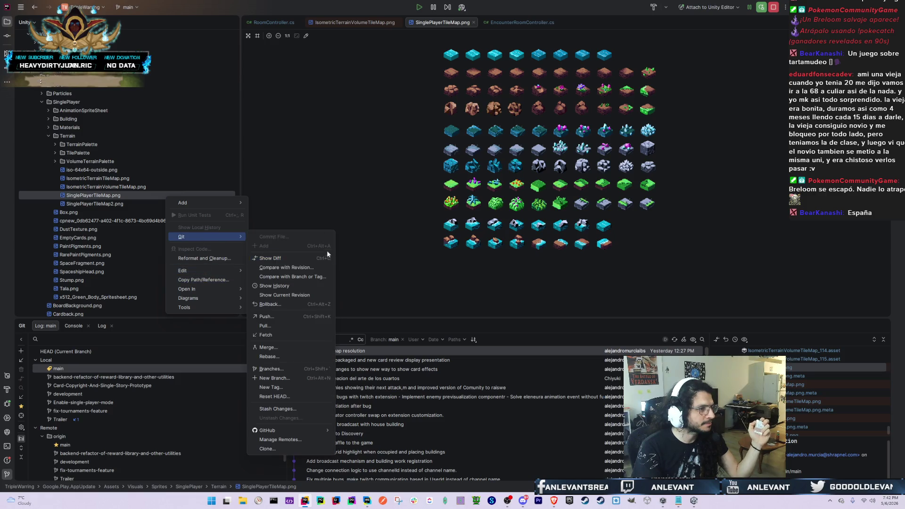
left_click(295, 285)
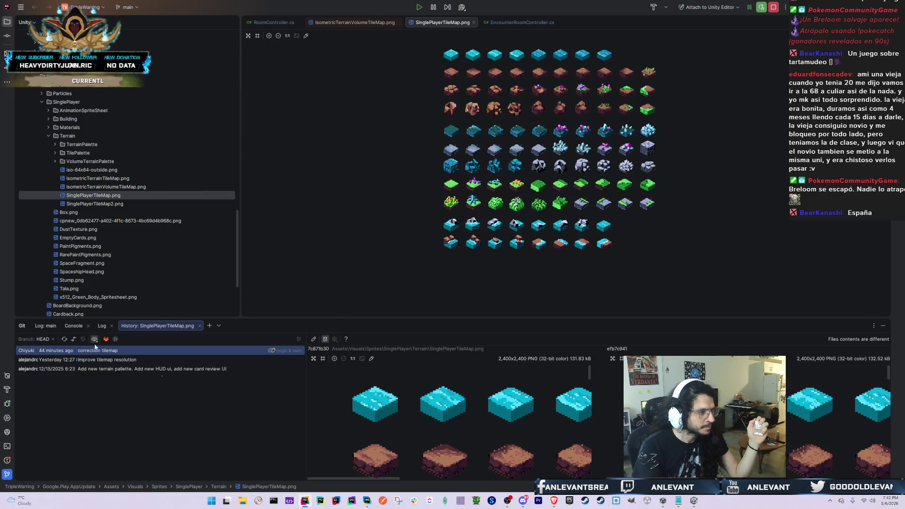
left_click(167, 362)
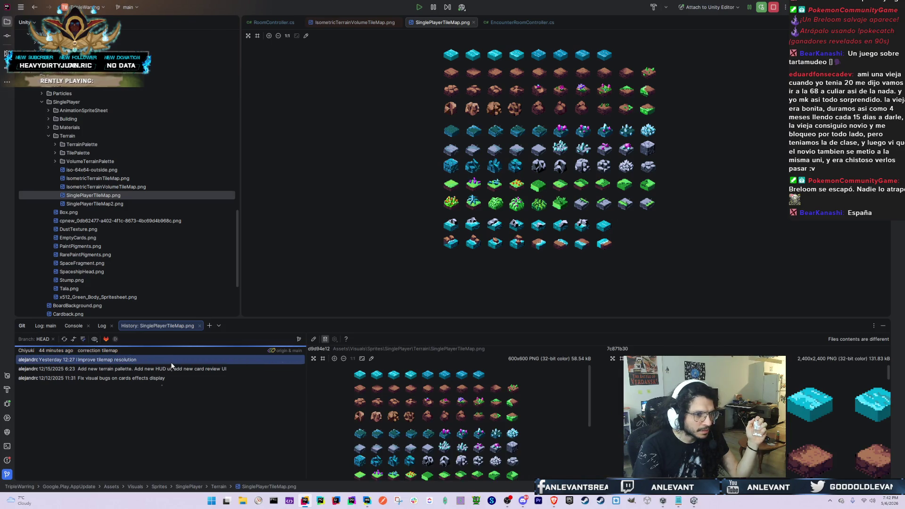
right_click(112, 359)
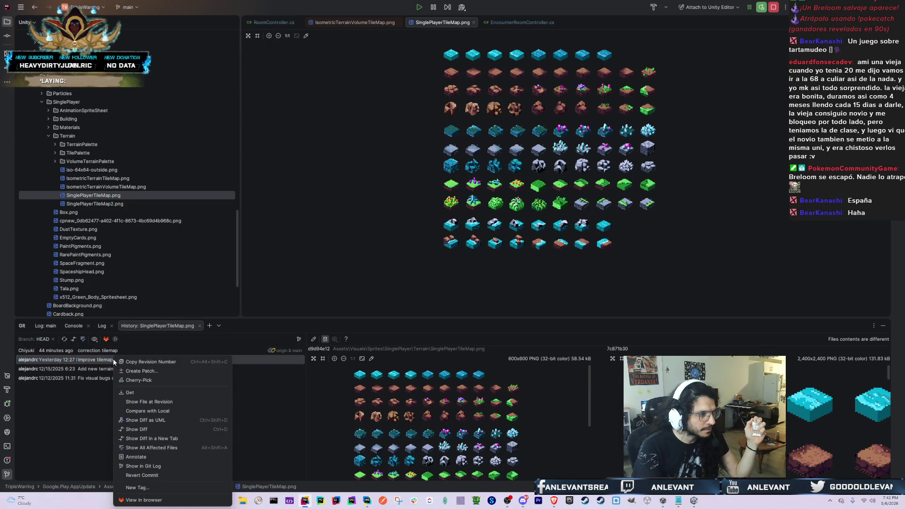
left_click(134, 394)
left_click(352, 182)
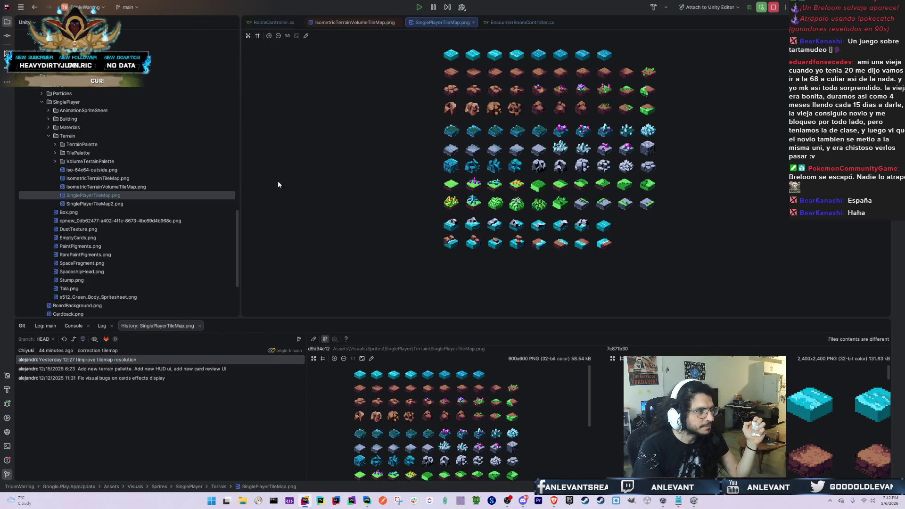
Step: Get the 12/15/2025 commit's version, overwriting the modified local file
left_click(109, 369)
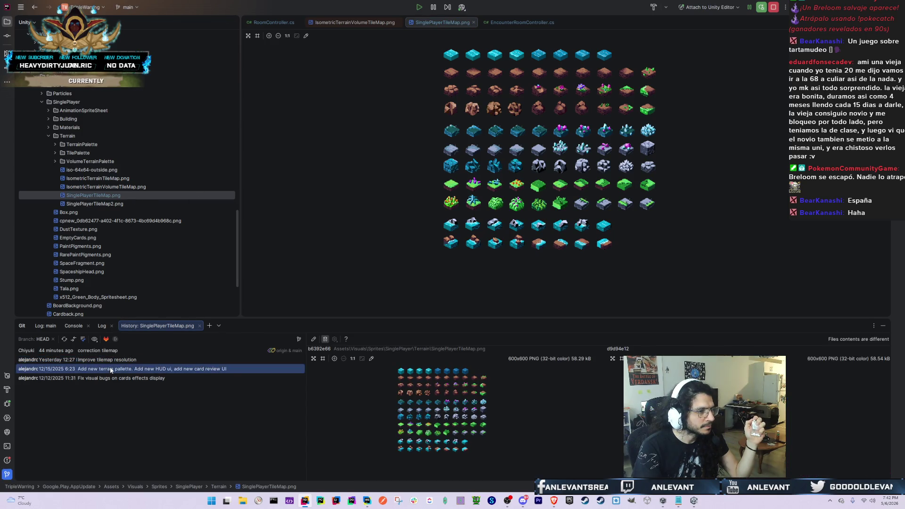
right_click(110, 369)
left_click(127, 392)
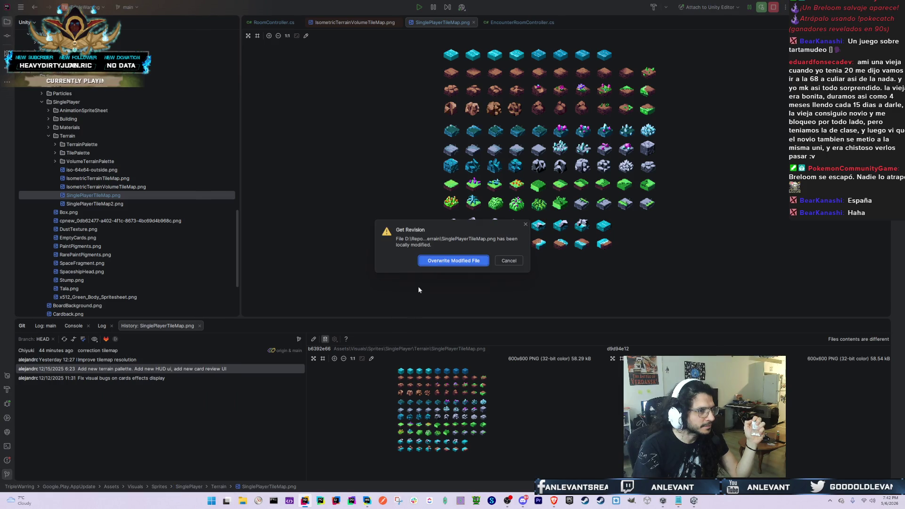
left_click(442, 260)
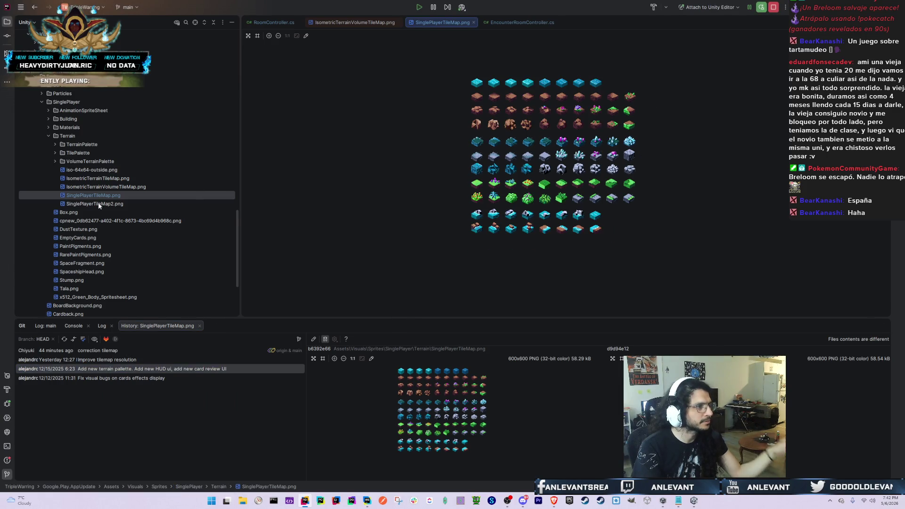
Step: Reveal the restored SinglePlayerTileMap.png in File Explorer
right_click(111, 196)
mouse_move(142, 235)
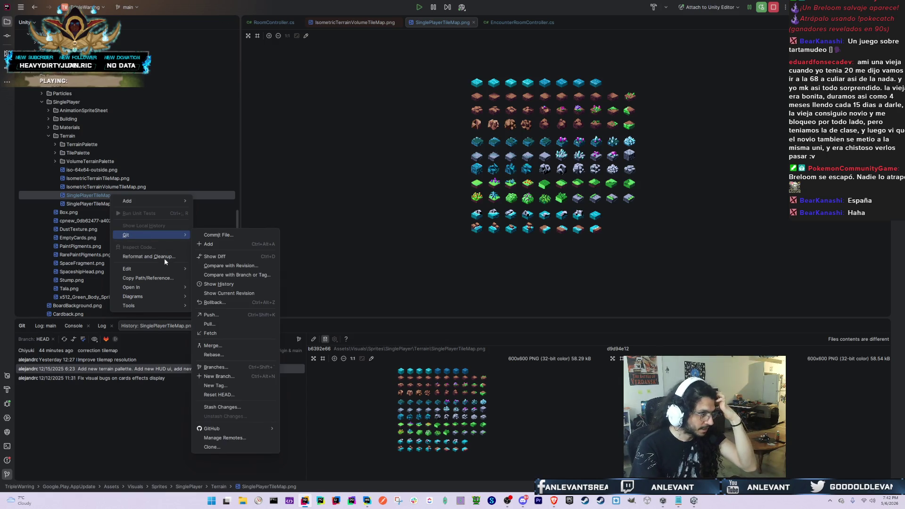
mouse_move(167, 292)
left_click(224, 288)
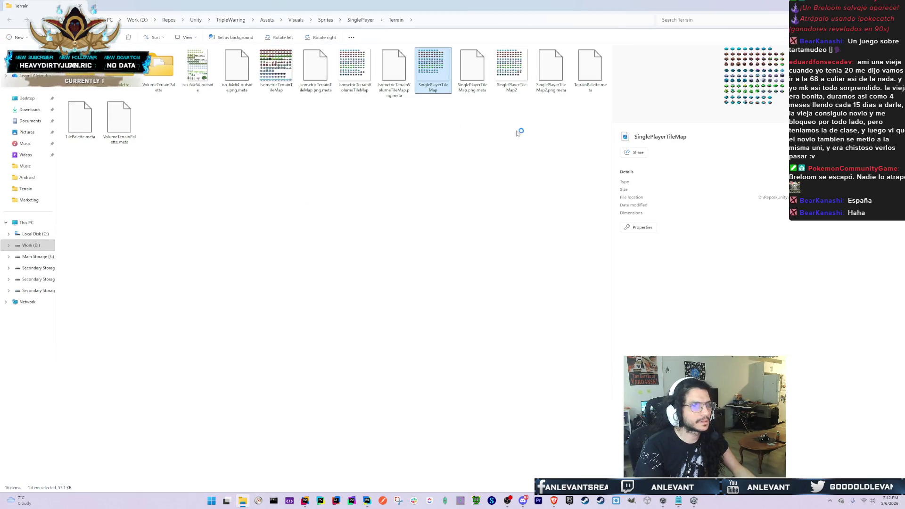
Step: Open SinglePlayerTileMap from the Terrain folder in the Photos viewer
left_click(511, 71)
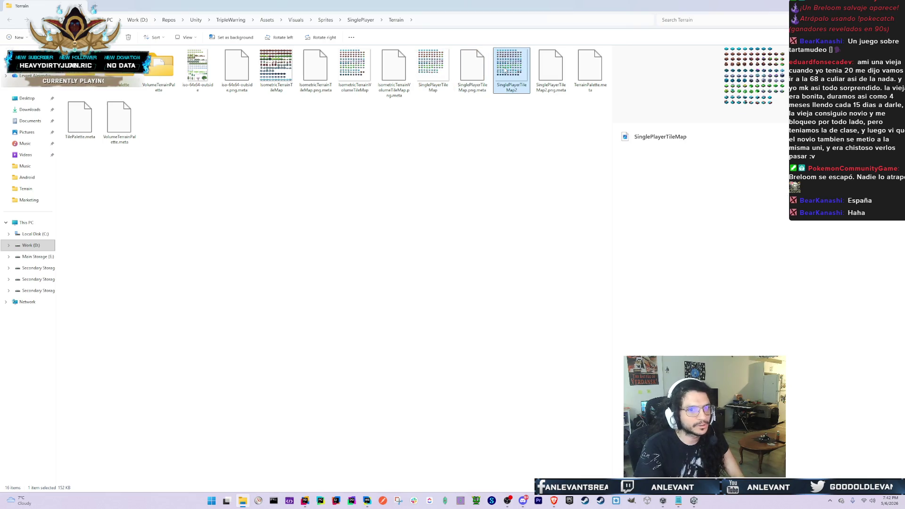
left_click(432, 66)
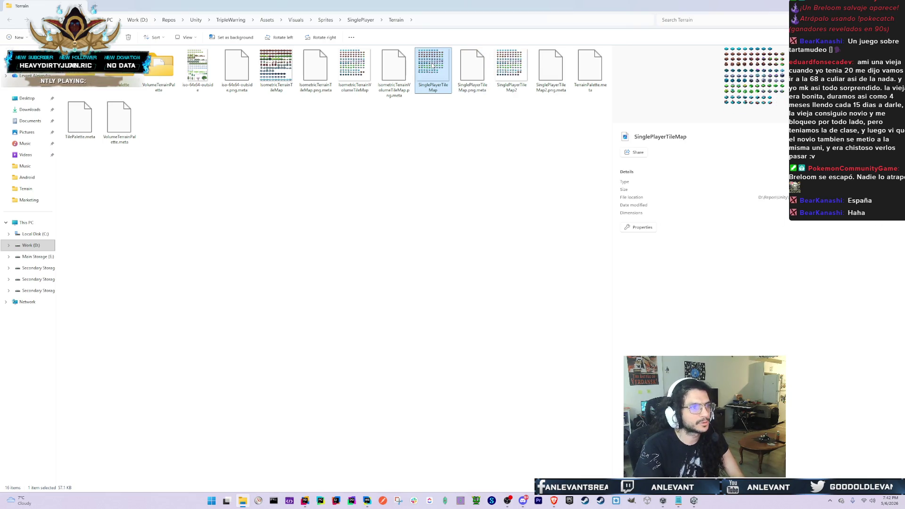
double_click(432, 66)
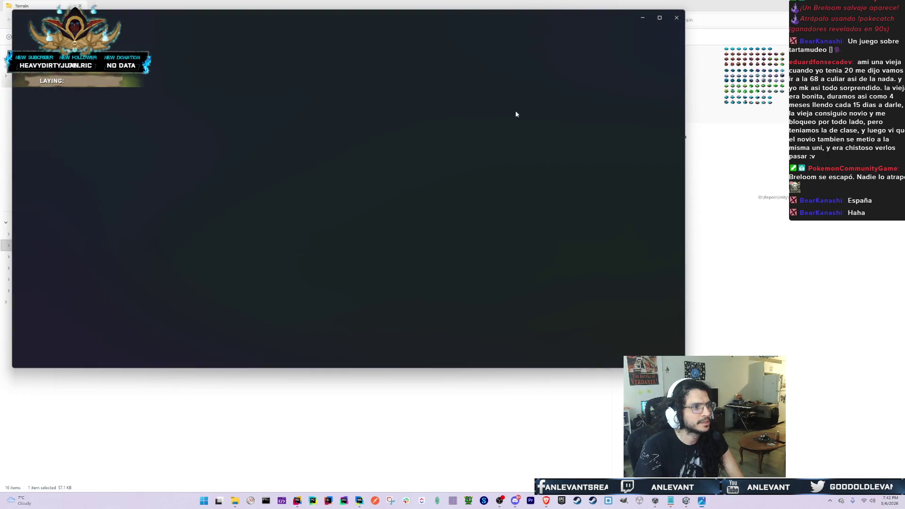